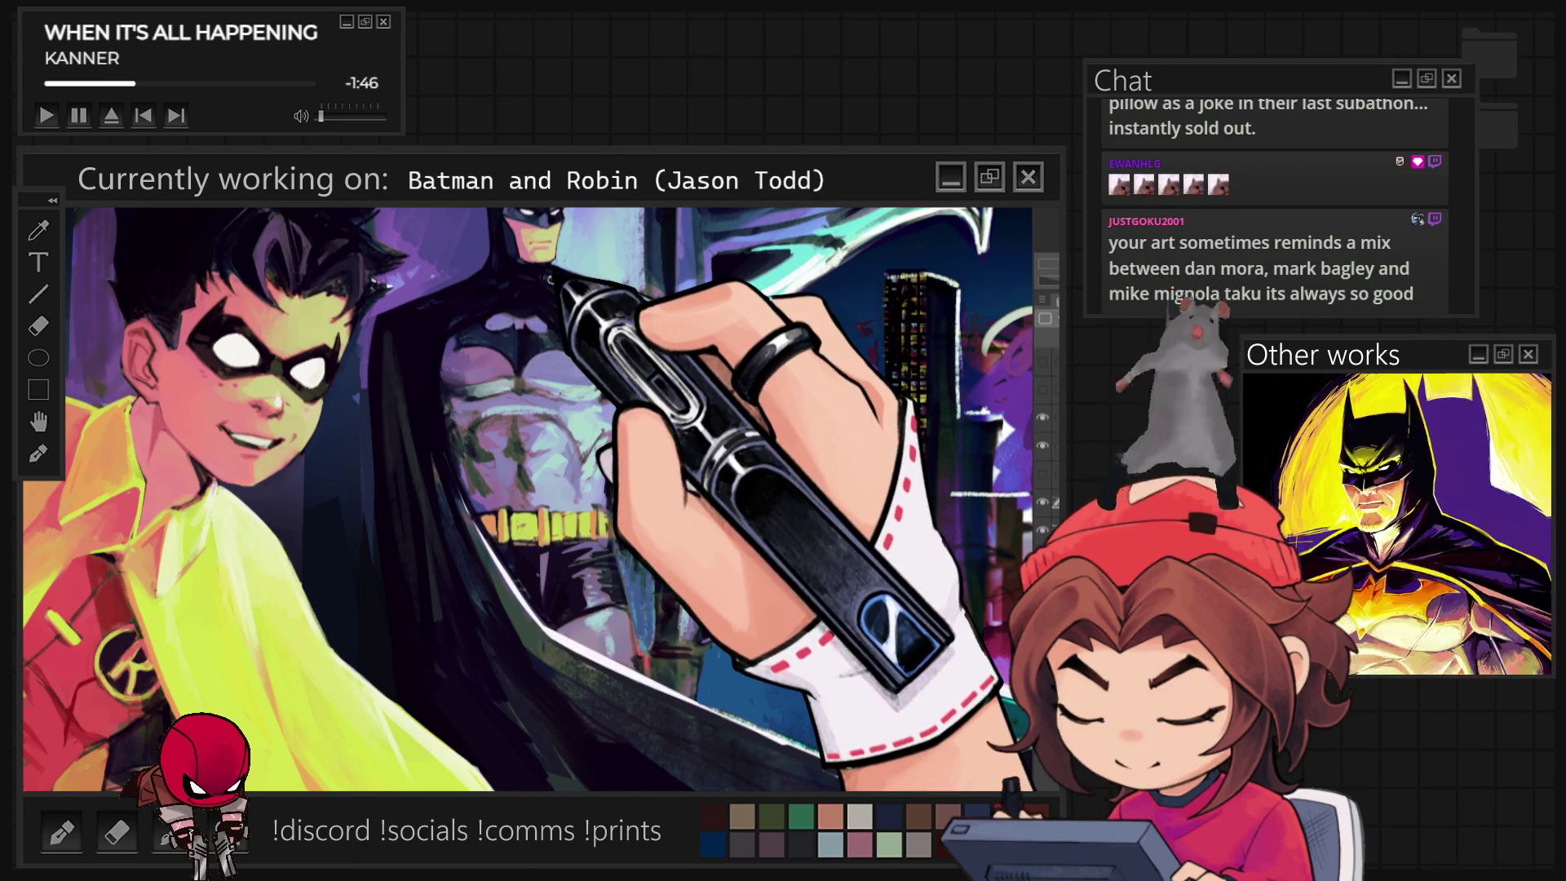
Fit the Batman and Robin illustration in the window and zoom to review its grayscale values
key(ctrl+0)
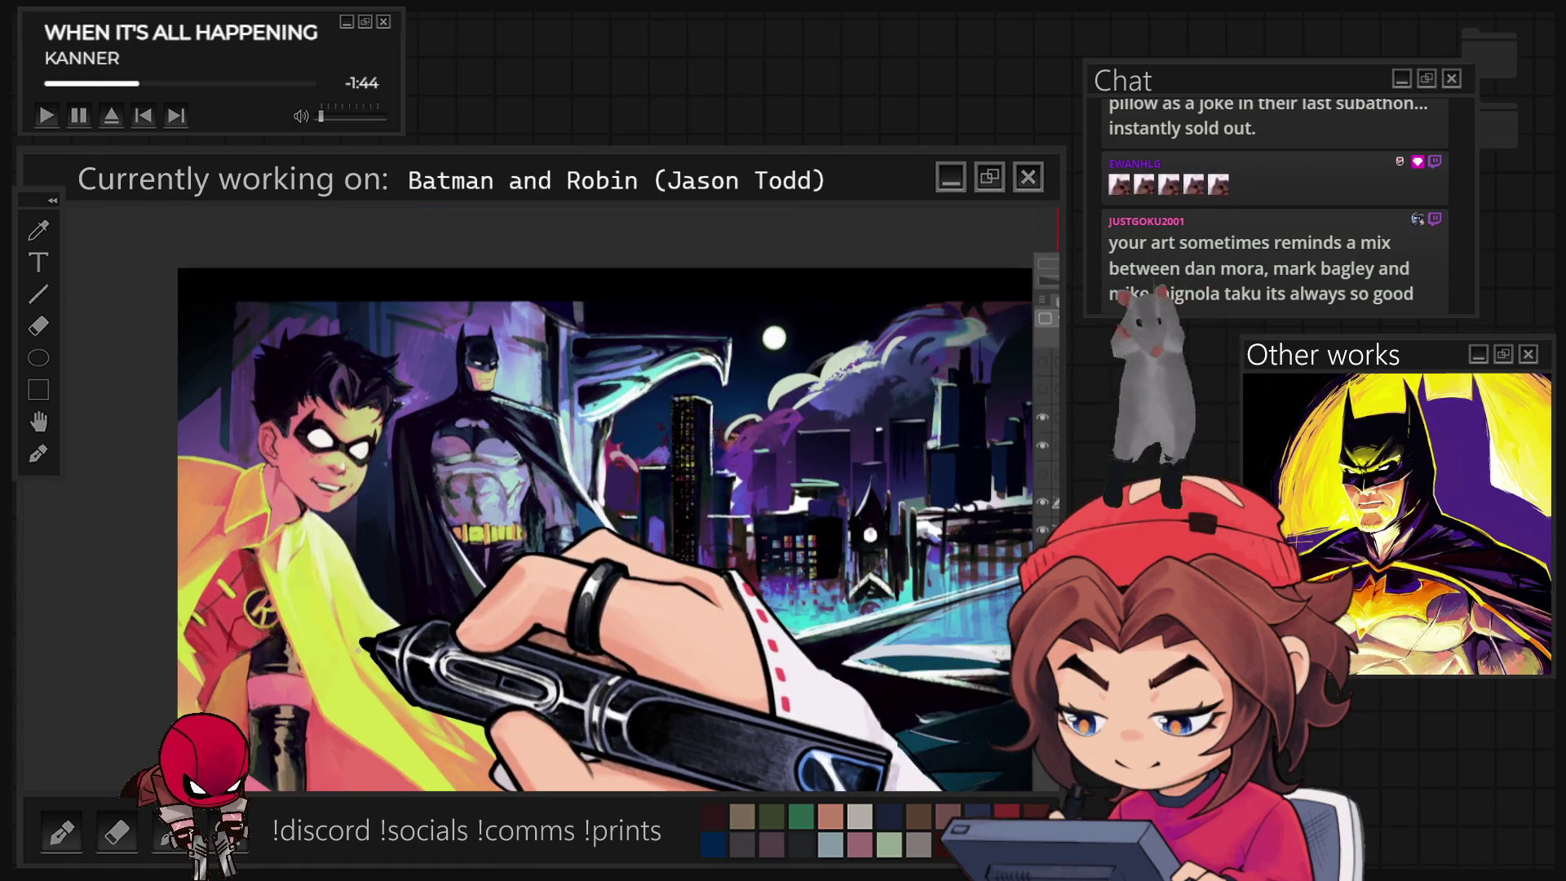
scroll(510, 457, up, 3)
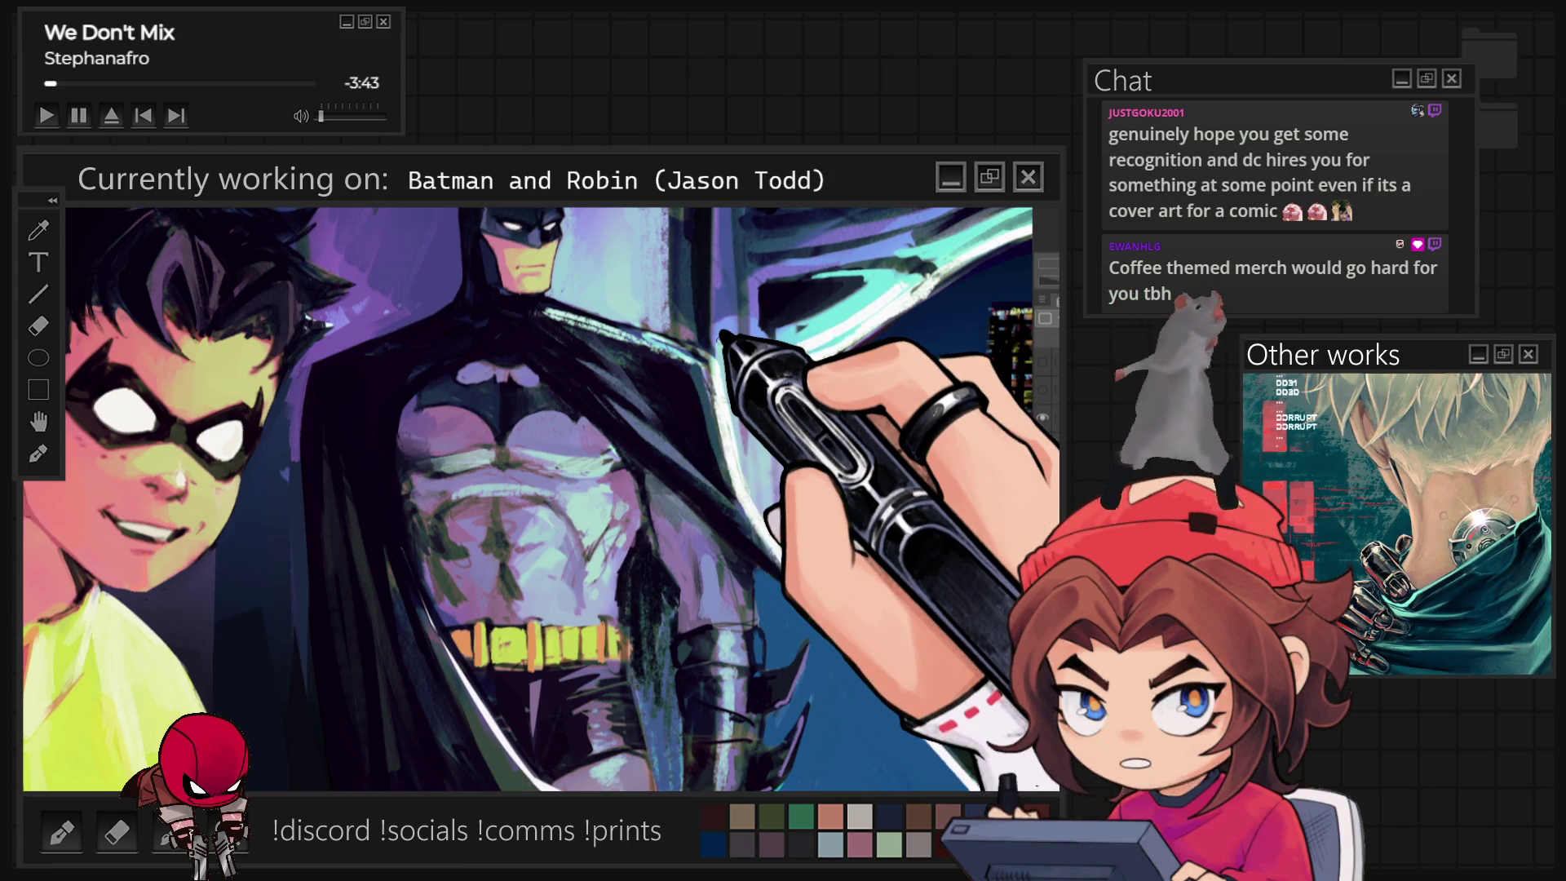
scroll(726, 339, down, 3)
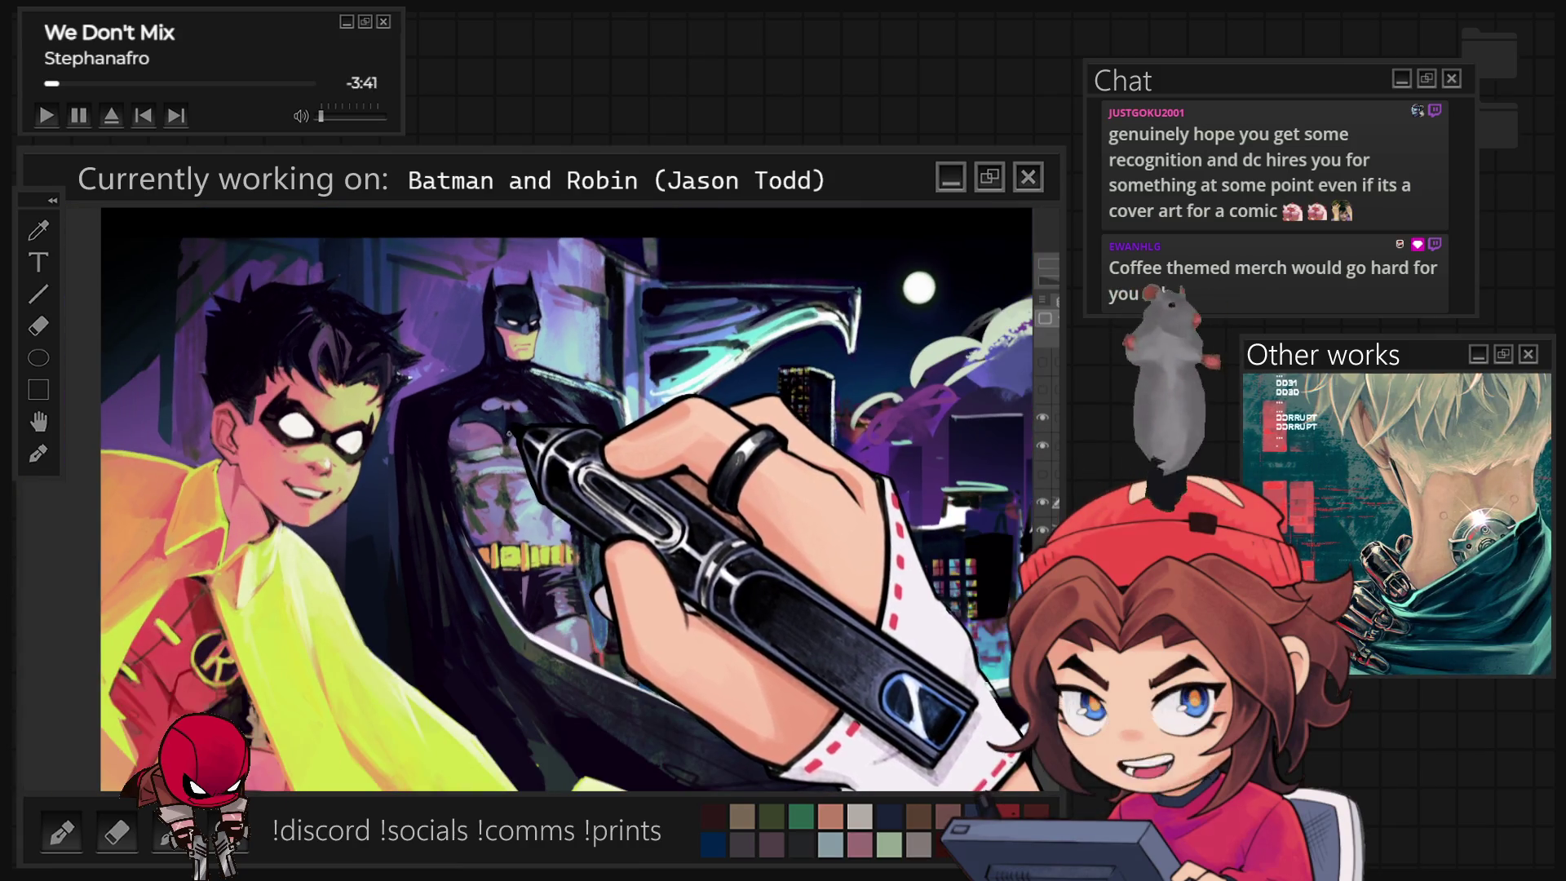
scroll(530, 608, up, 1)
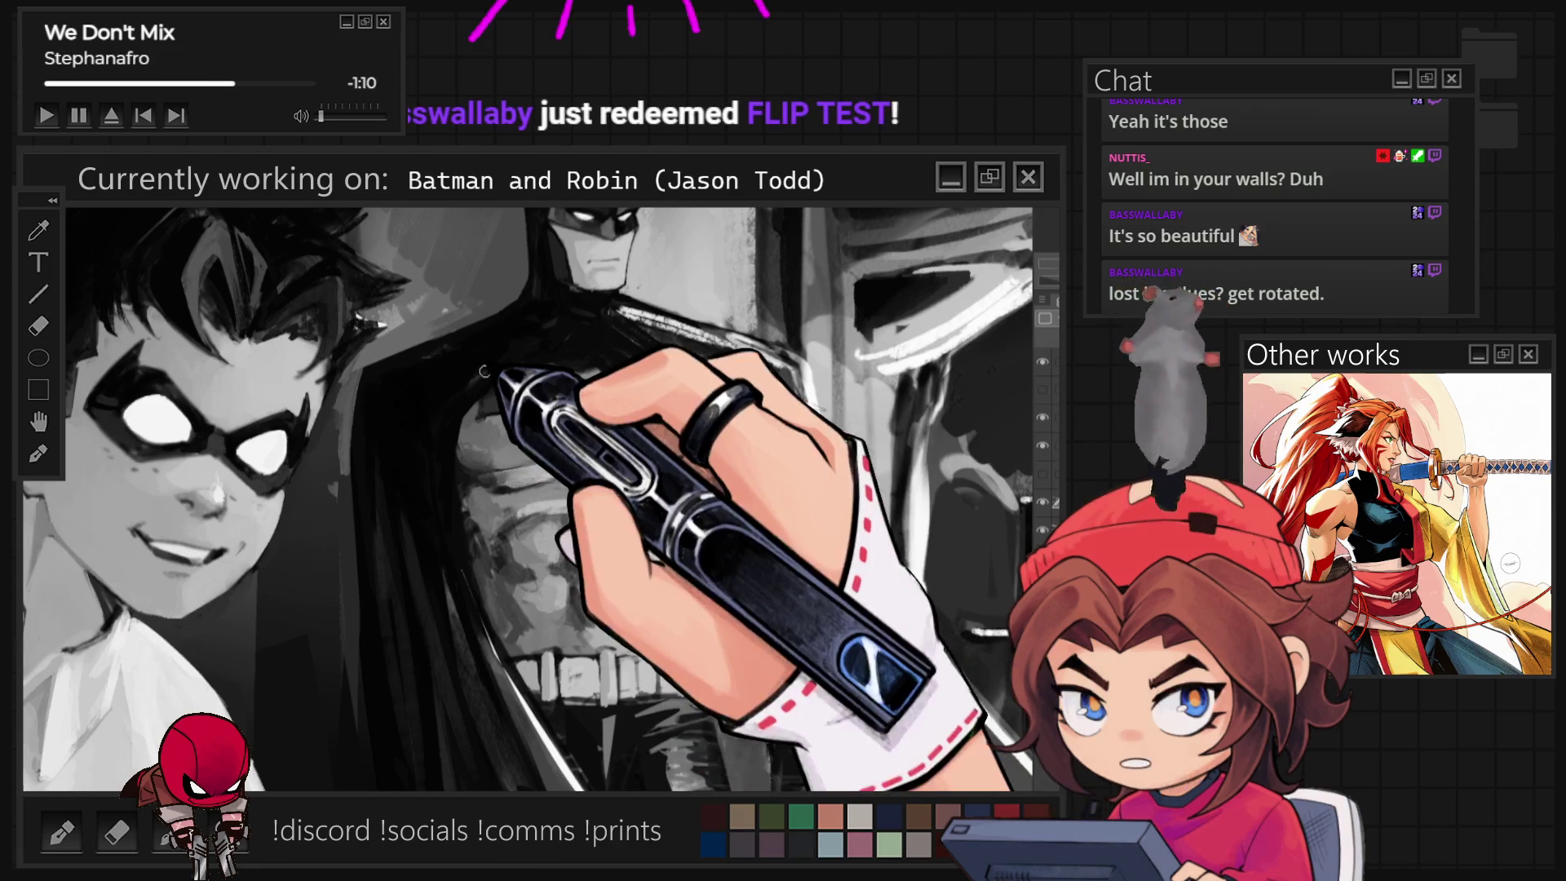
Zoom out and mirror the Batman and Robin canvas horizontally so Robin sits on the right
scroll(539, 538, down, 3)
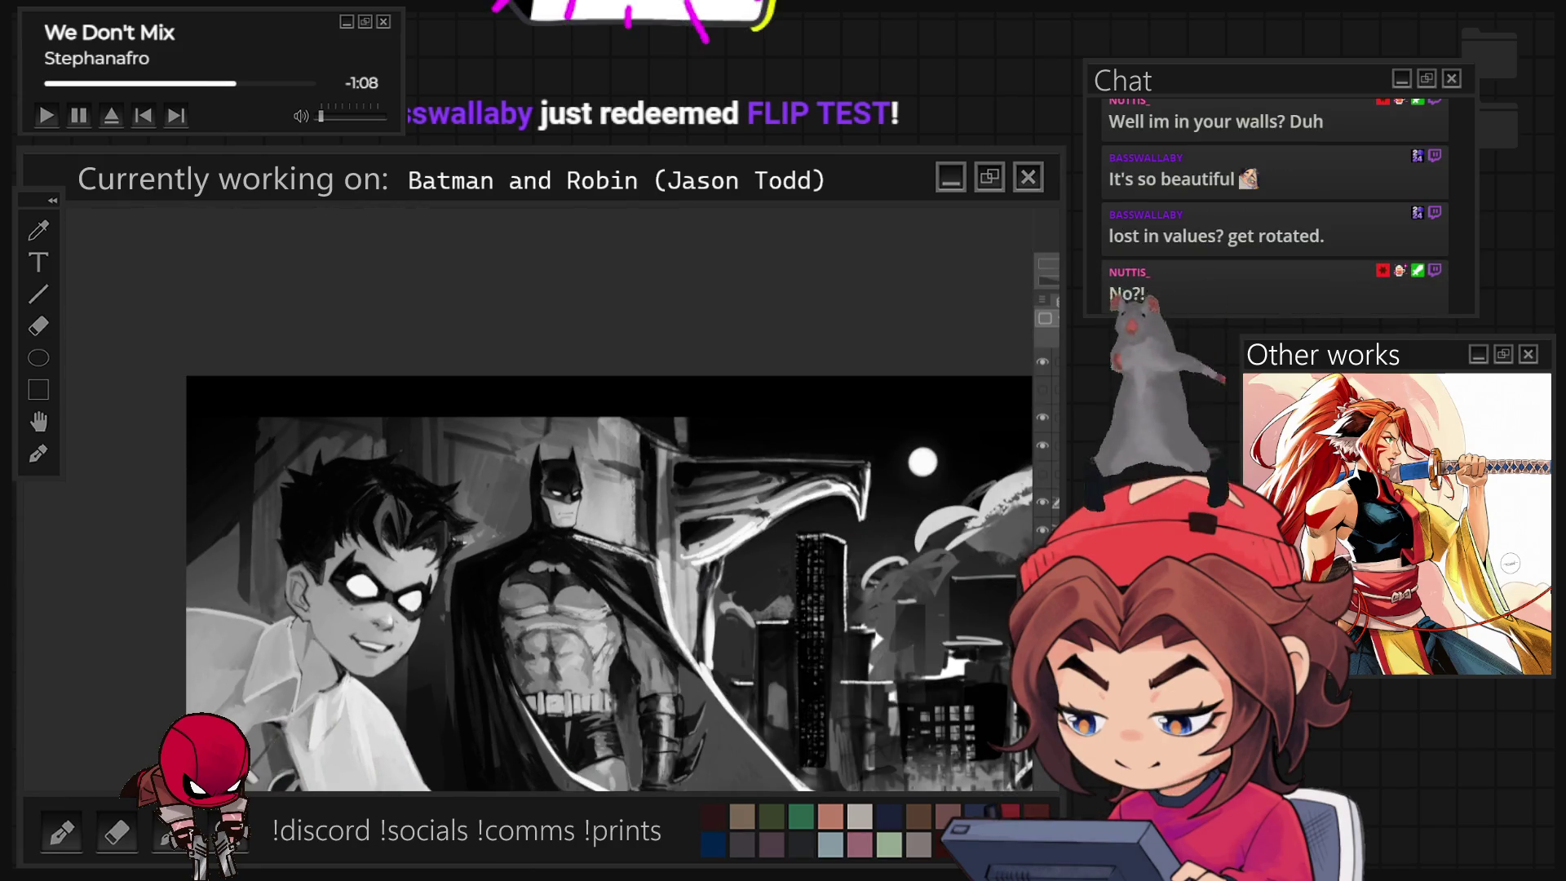
key(h)
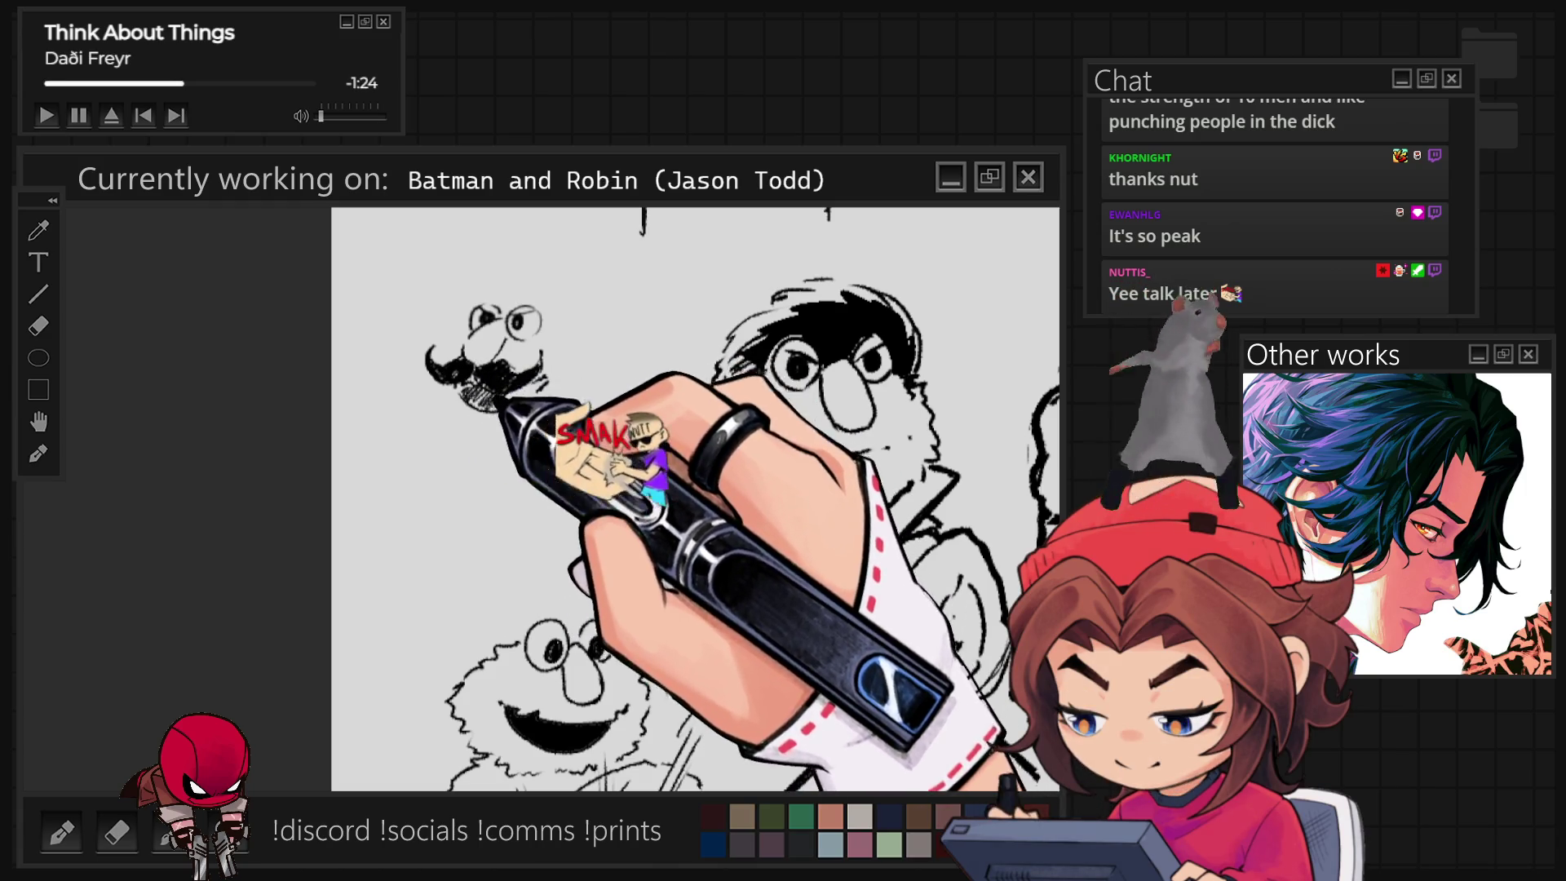
Undo the latest strokes, then lasso the mustached Elmo sketch and move it to the right
key(ctrl+z)
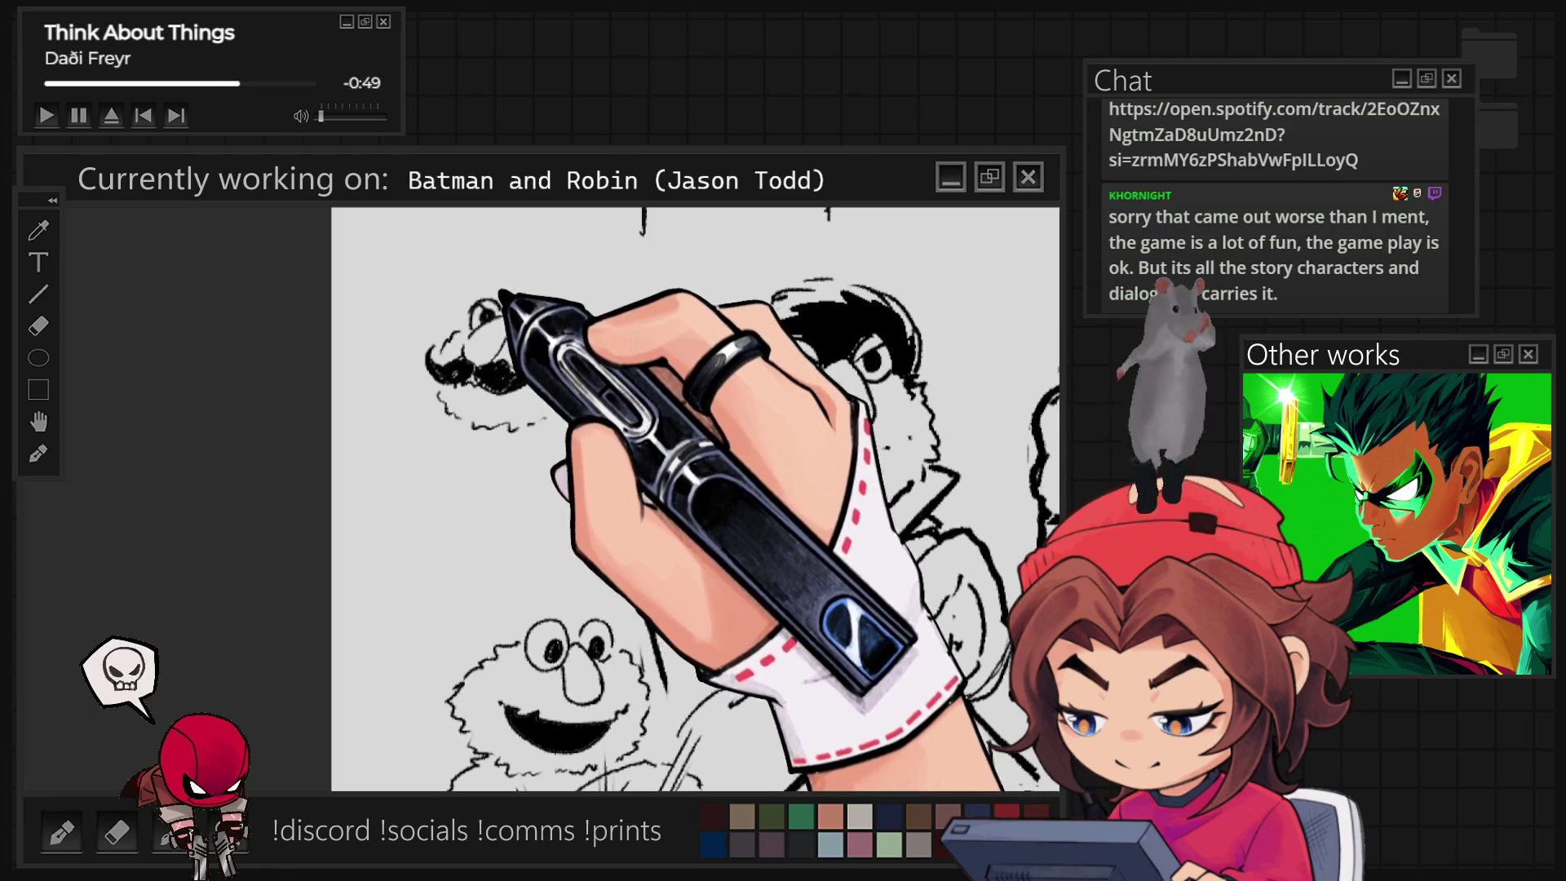
mouse_move(562, 263)
mouse_down()
mouse_move(396, 281)
mouse_move(561, 263)
mouse_up()
click(571, 529)
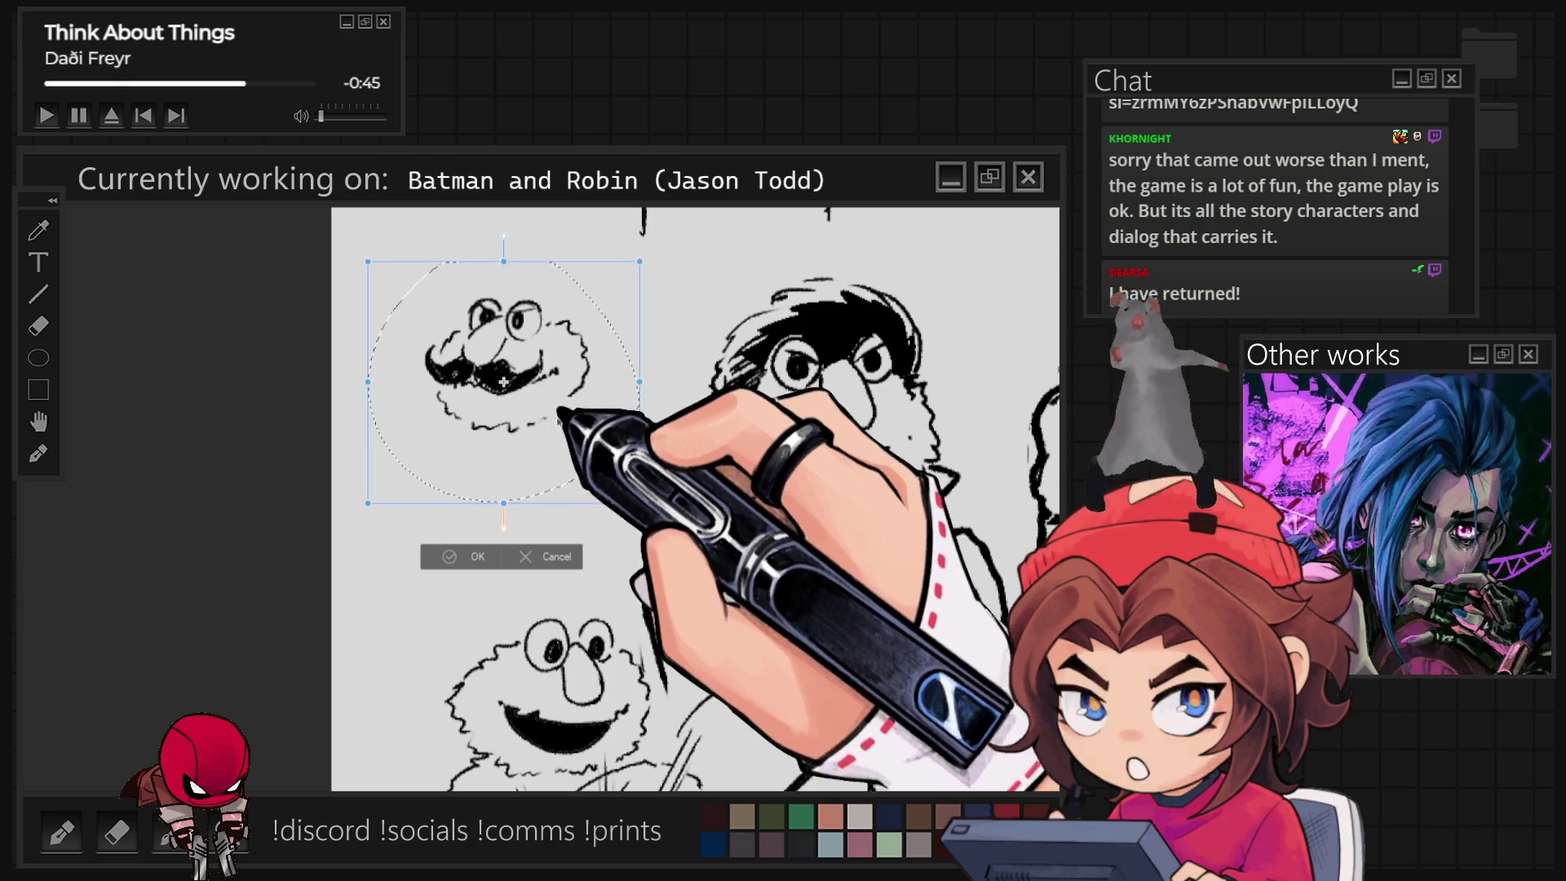
drag(522, 489, 583, 499)
click(514, 566)
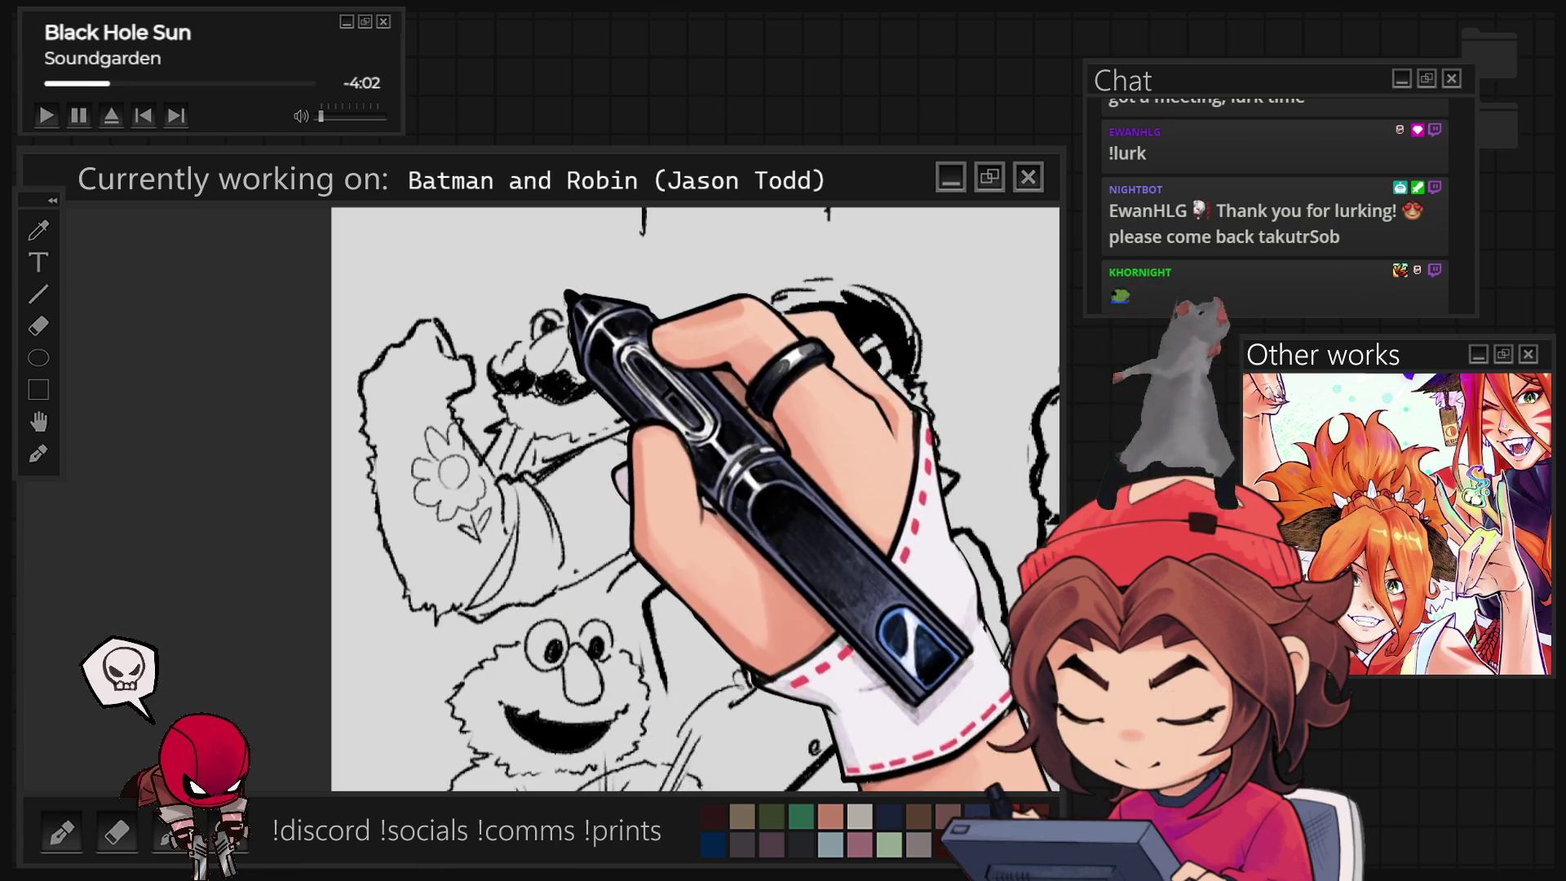
Draw an angry eyebrow stroke above the character's eye
drag(576, 324, 626, 294)
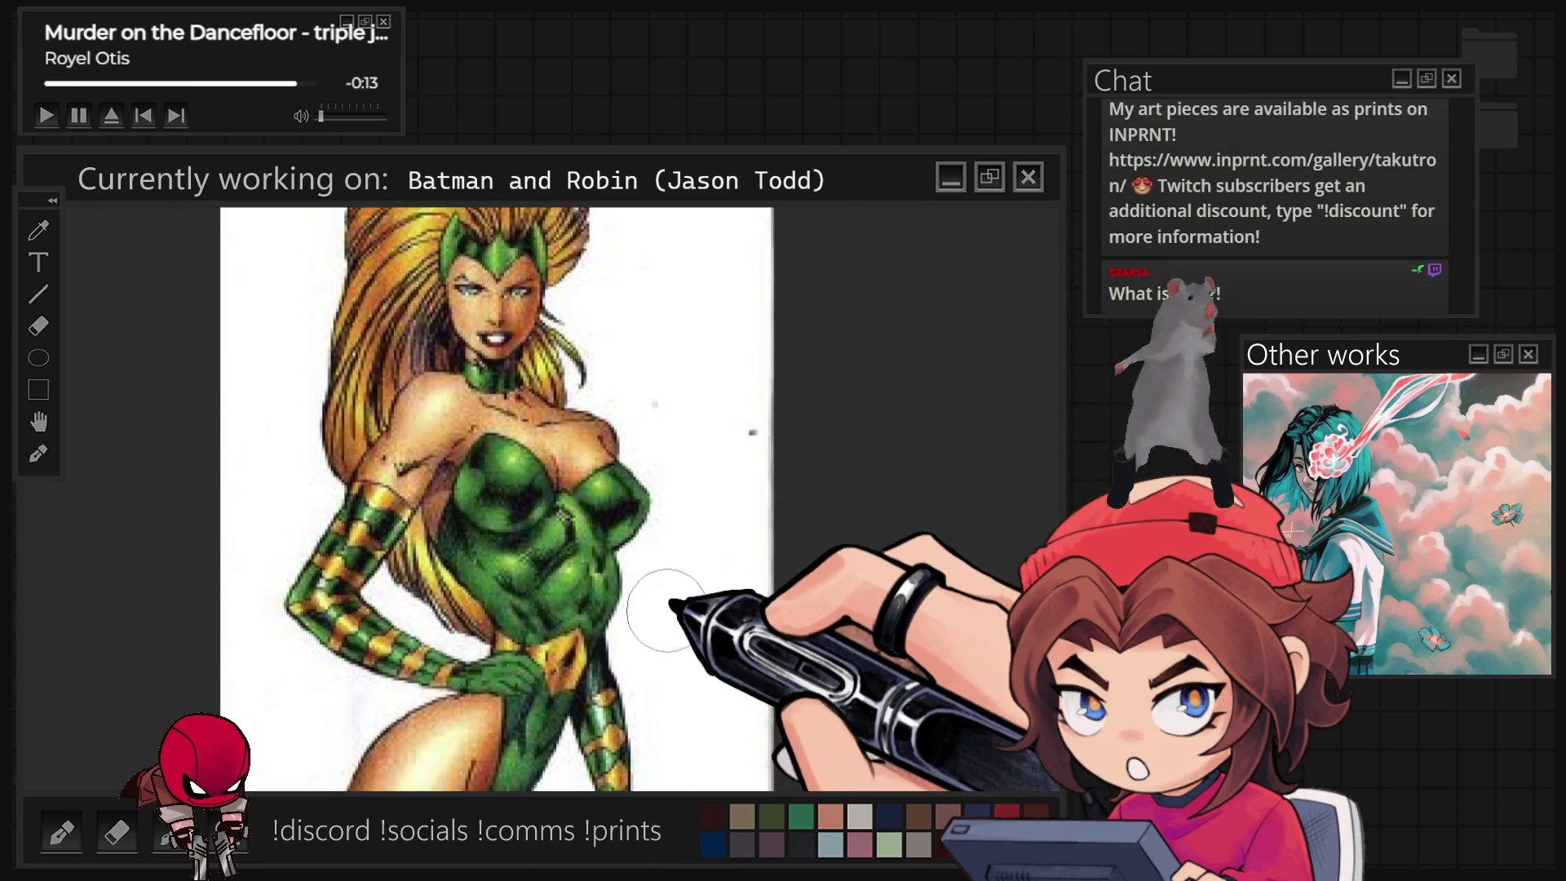
Scroll down the green-clad heroine reference until her fur boots are fully in view
scroll(721, 610, down, 3)
scroll(720, 715, down, 3)
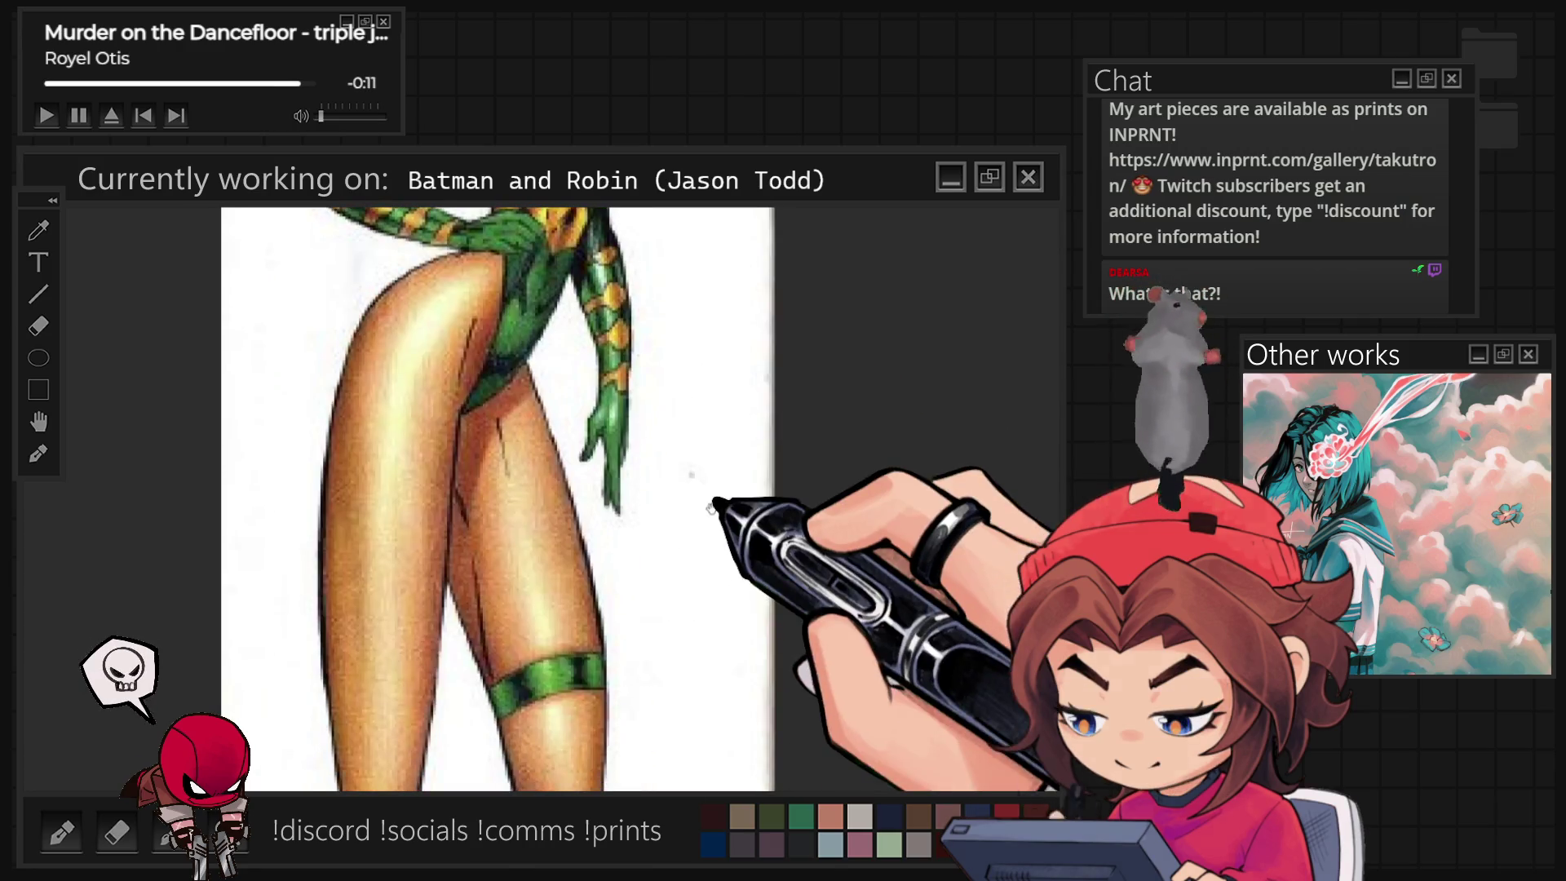
scroll(666, 635, down, 2)
scroll(667, 636, down, 5)
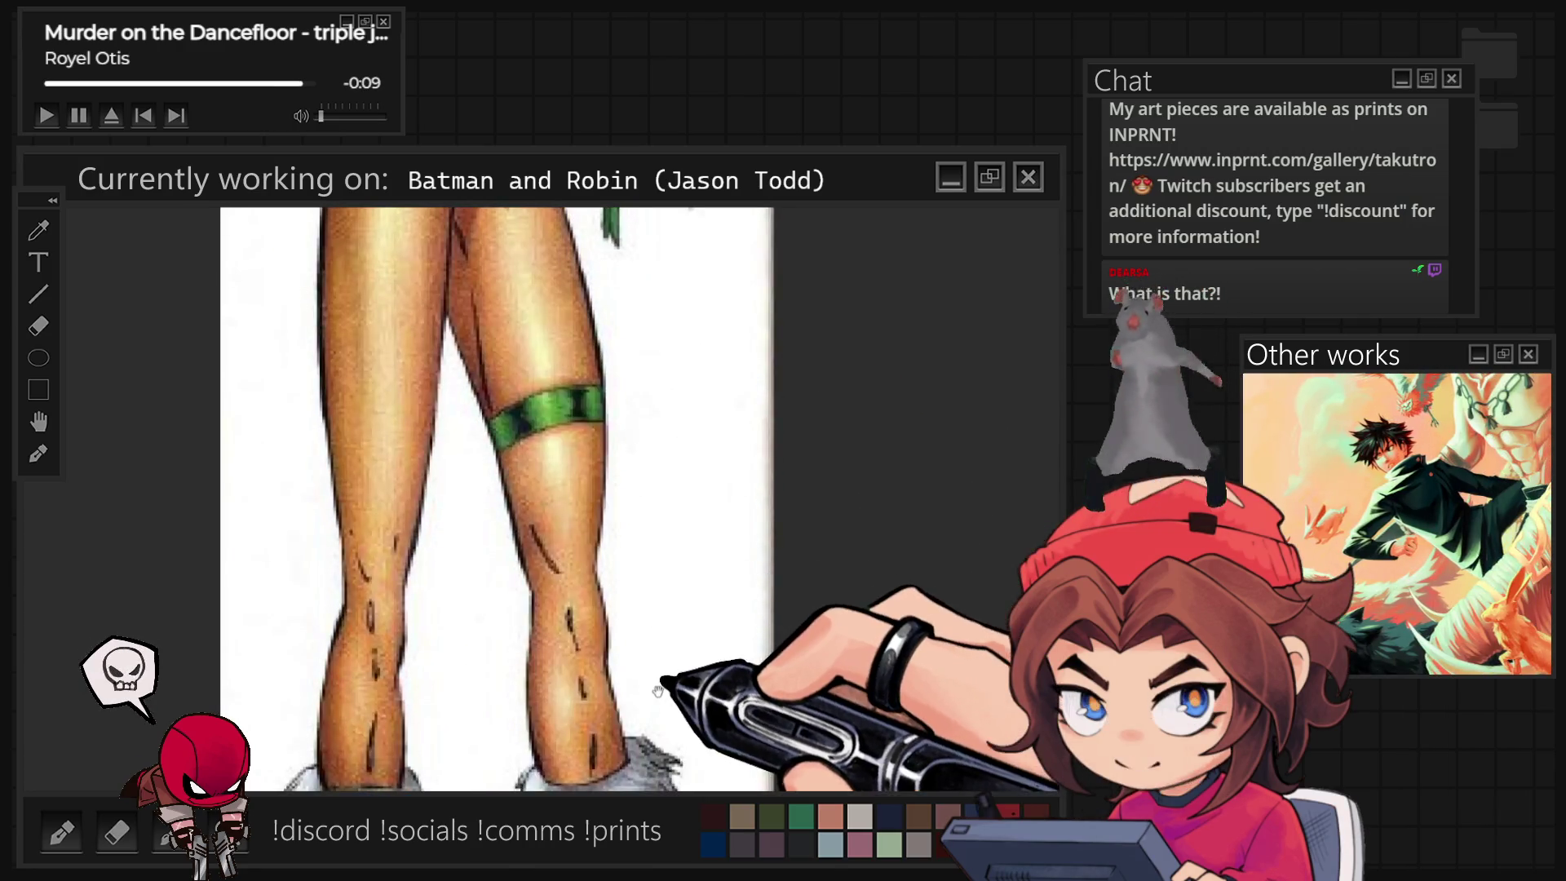
drag(618, 667, 603, 593)
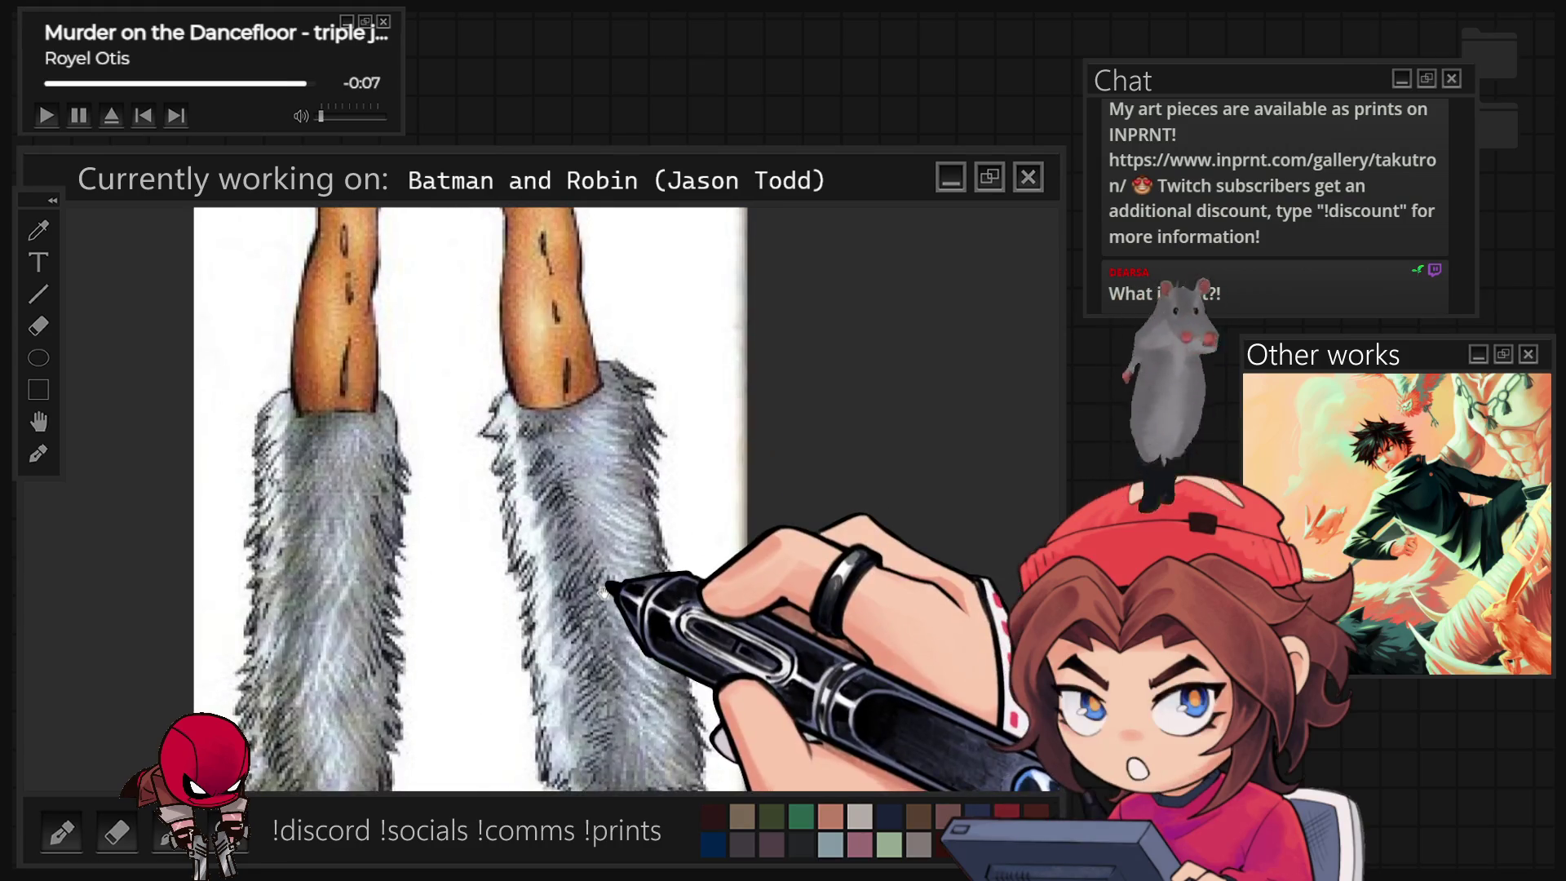
scroll(624, 744, down, 3)
Scroll back up the reference to the heroine's head and green bodysuit
scroll(645, 771, up, 2)
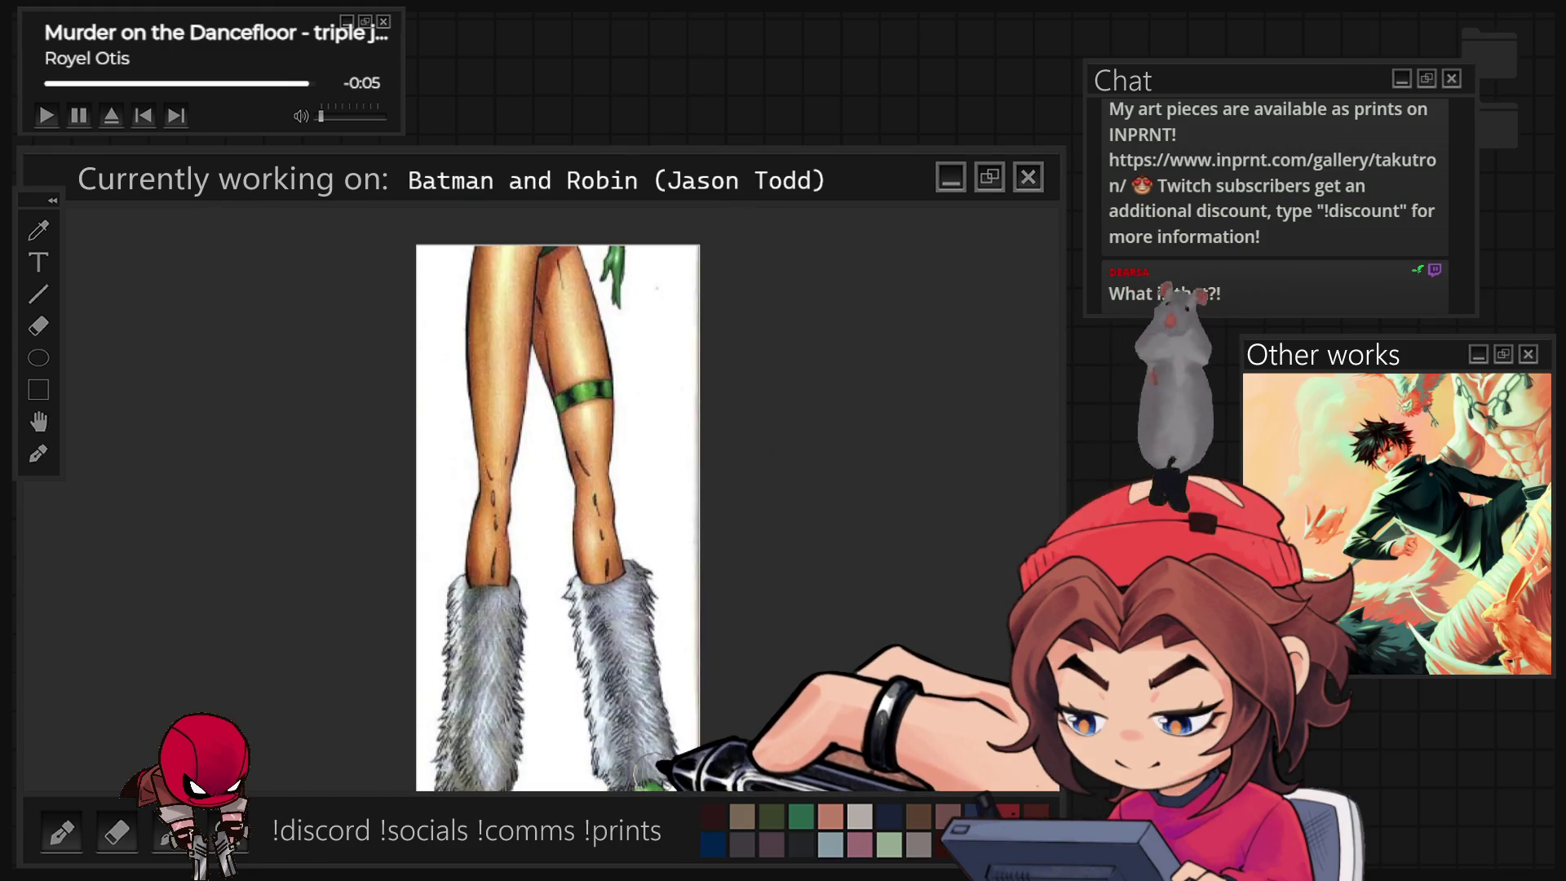
scroll(620, 710, down, 1)
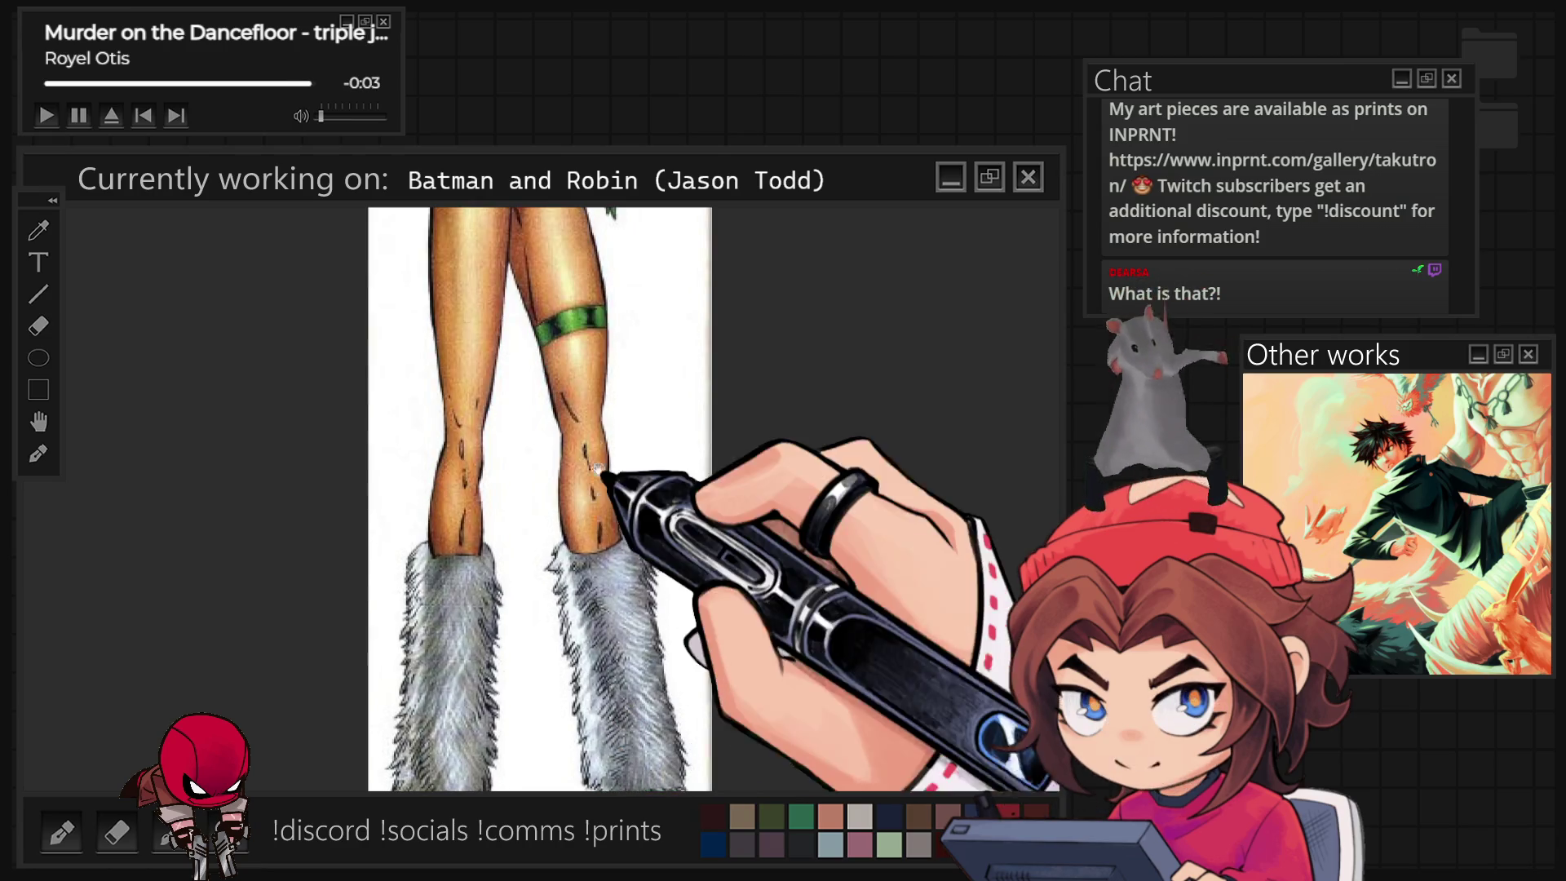
scroll(615, 702, up, 1)
scroll(614, 696, up, 4)
scroll(612, 669, up, 5)
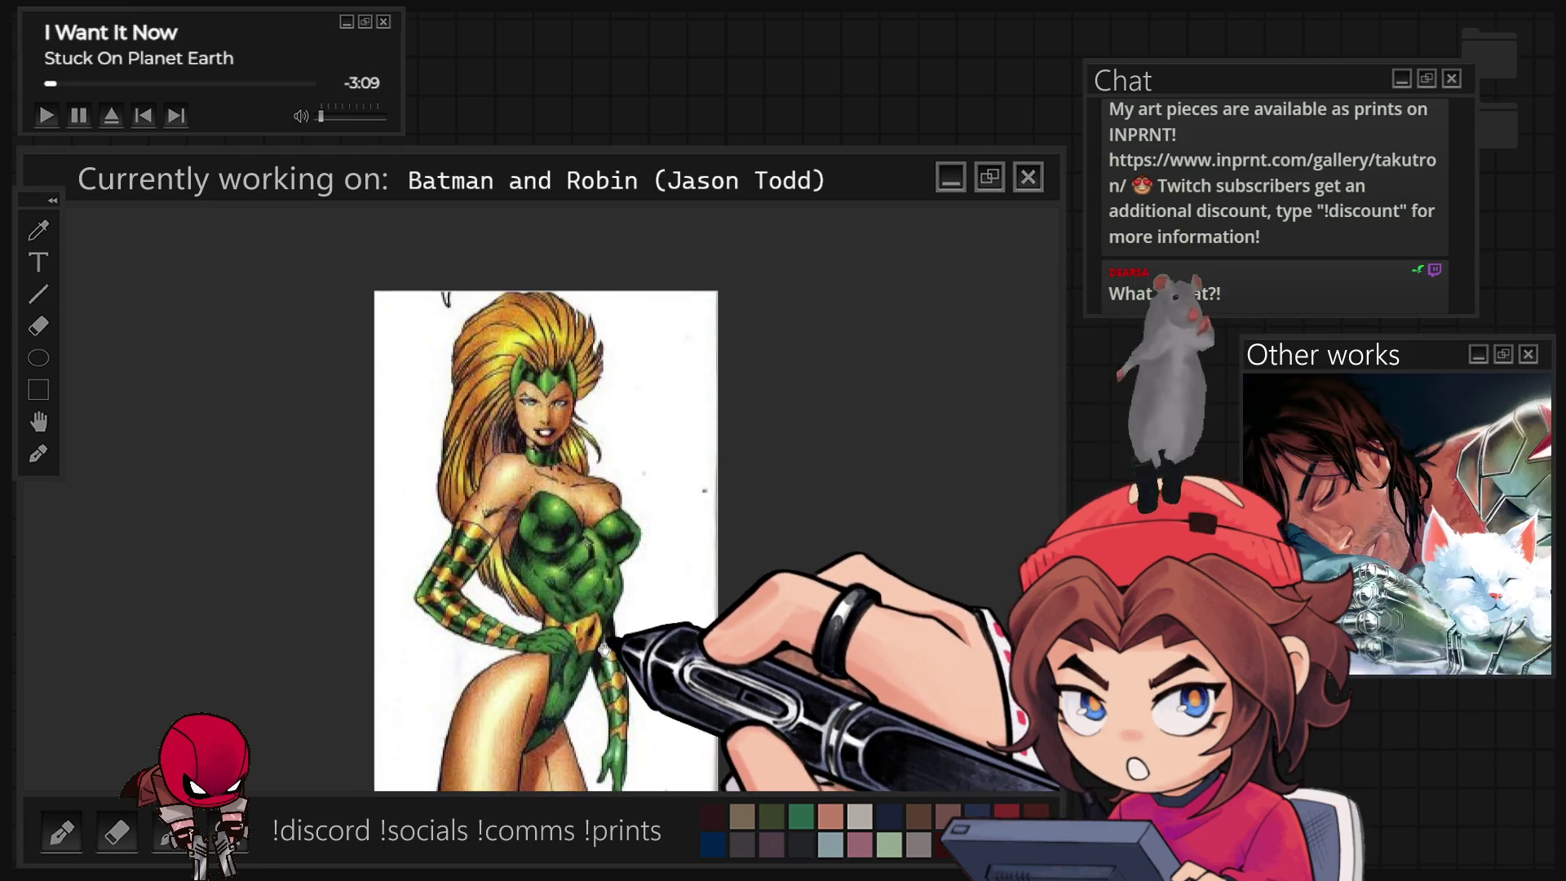
scroll(607, 604, down, 5)
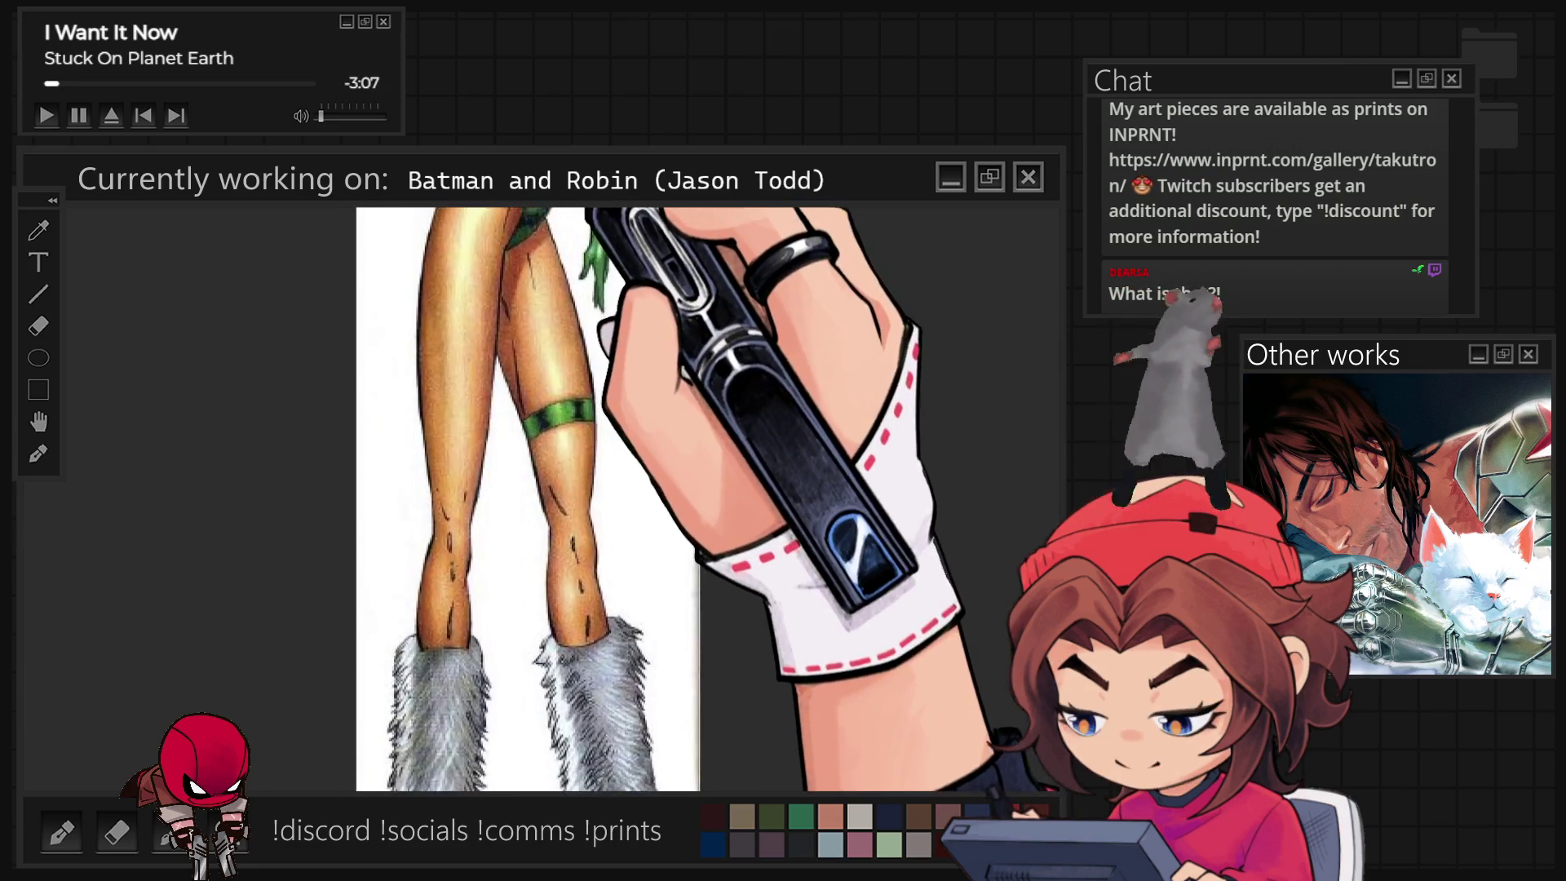
scroll(645, 677, up, 6)
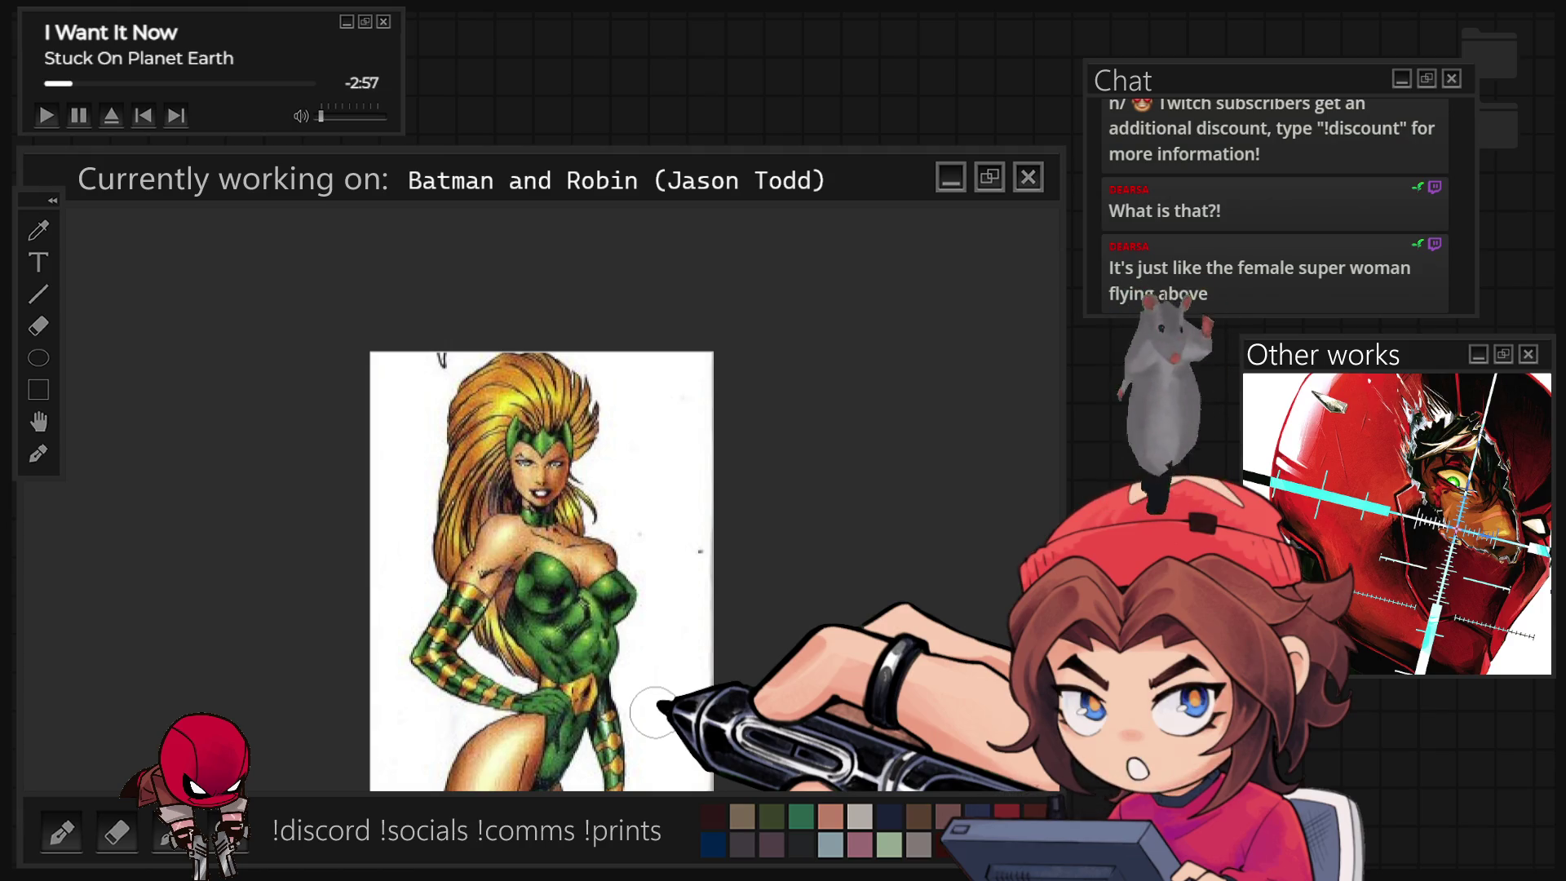
scroll(682, 540, down, 2)
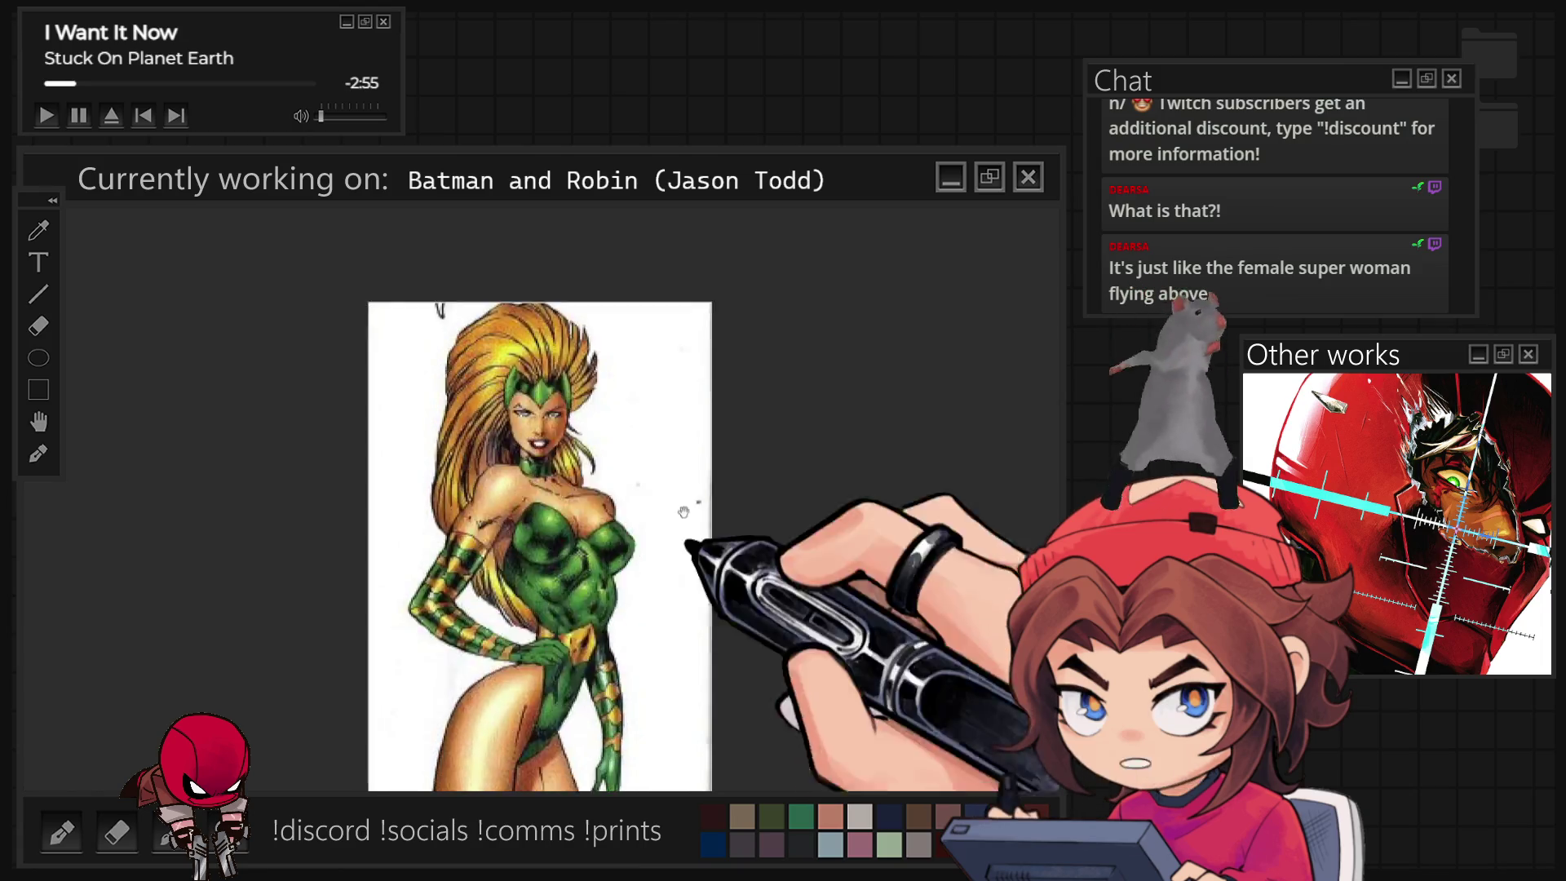
scroll(682, 540, down, 10)
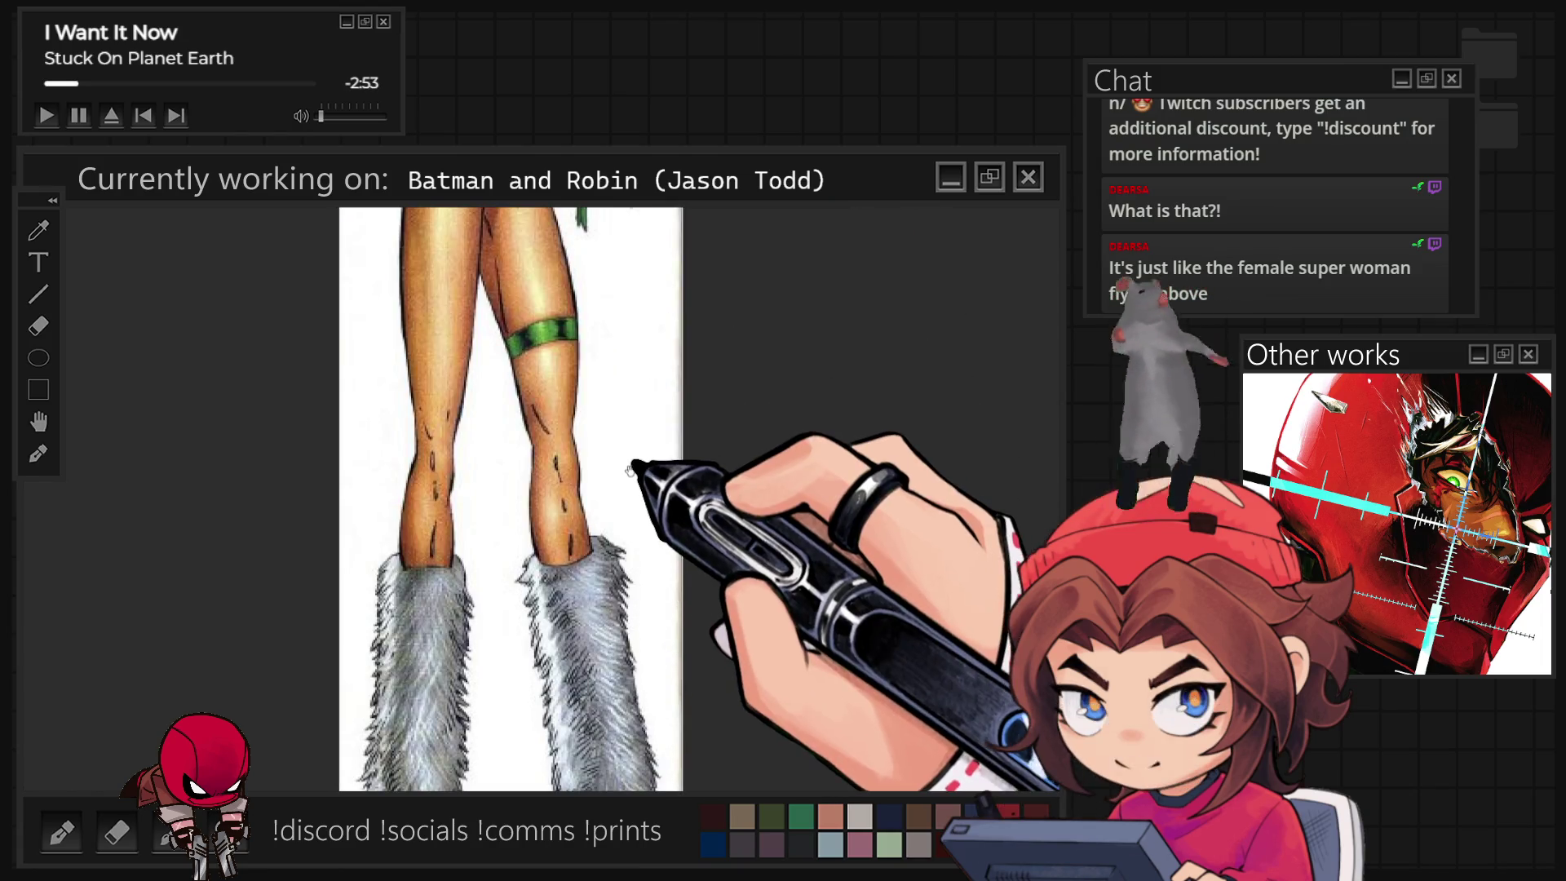
scroll(630, 576, up, 3)
scroll(630, 575, up, 5)
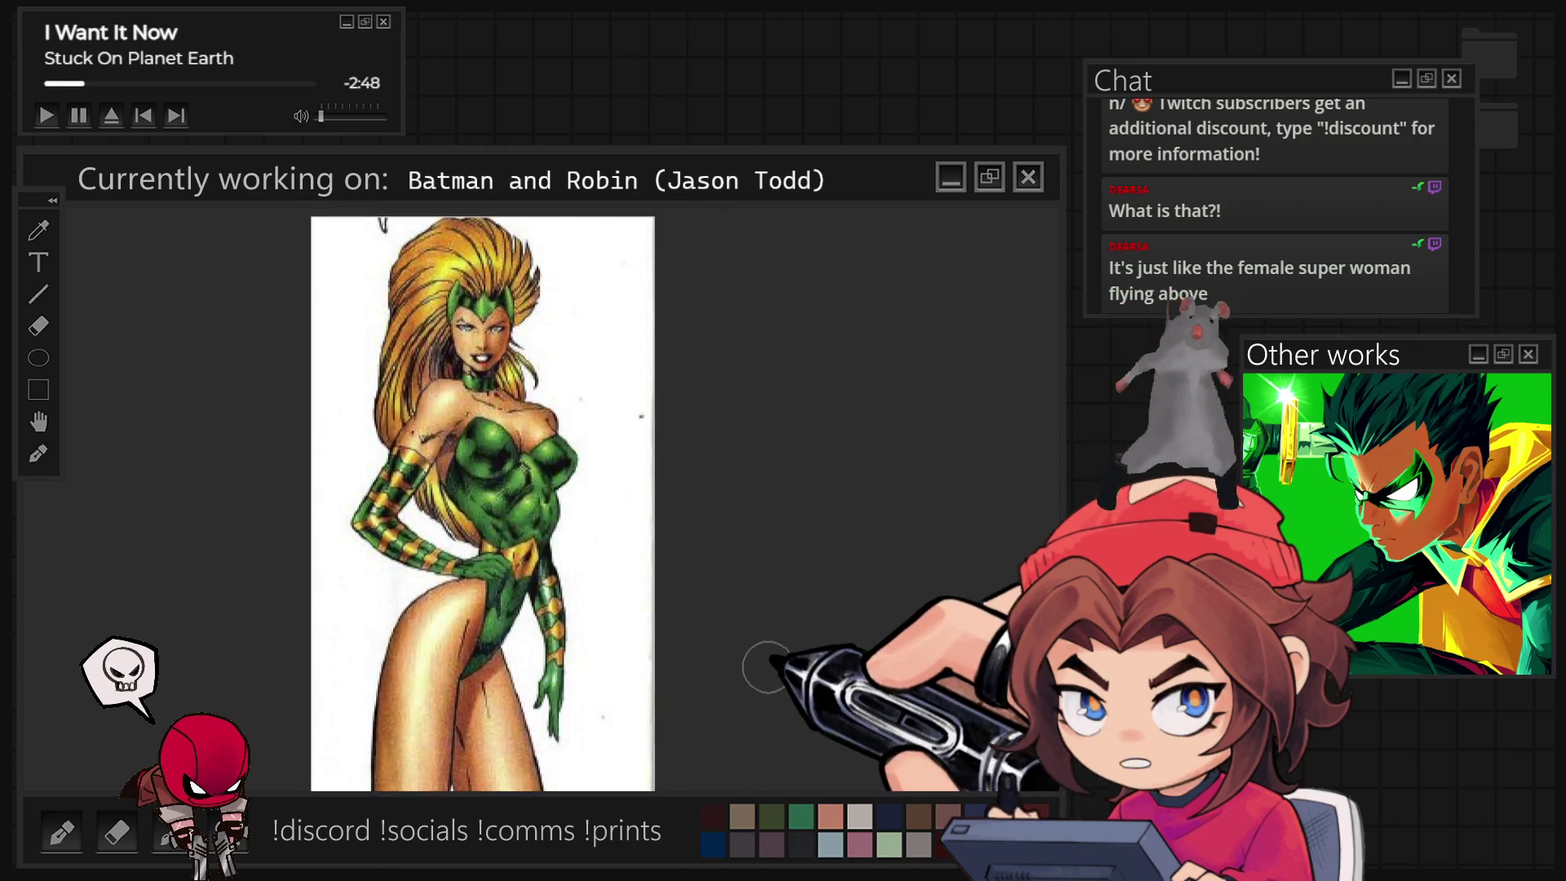
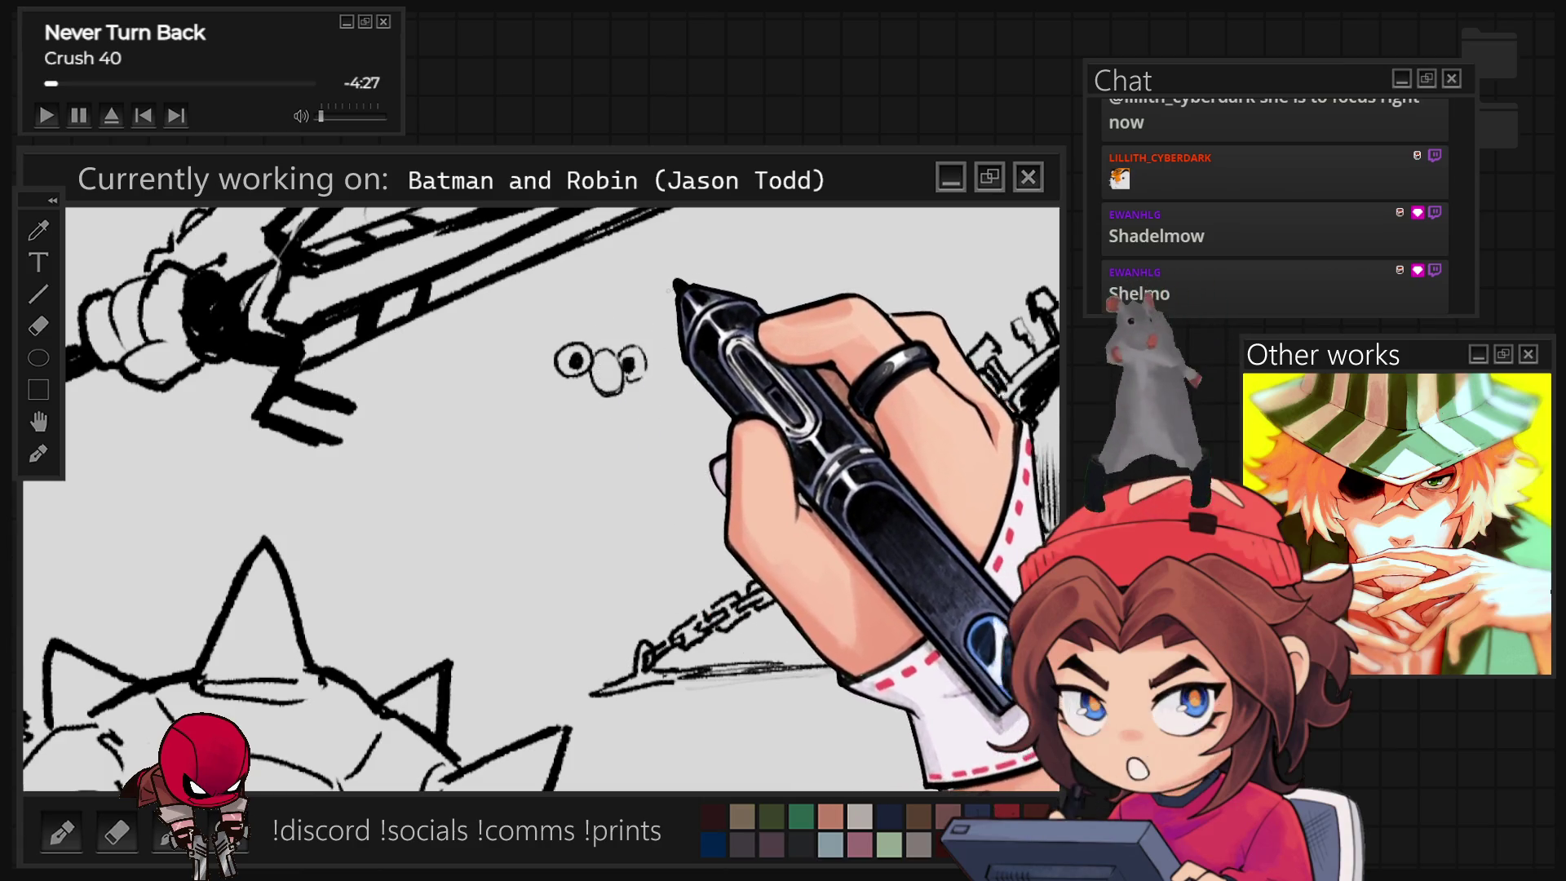
Doodle a small pair of cartoon eyes with a curved line below them on the sketch
mouse_move(555, 322)
mouse_down()
mouse_move(559, 349)
mouse_move(665, 315)
mouse_up()
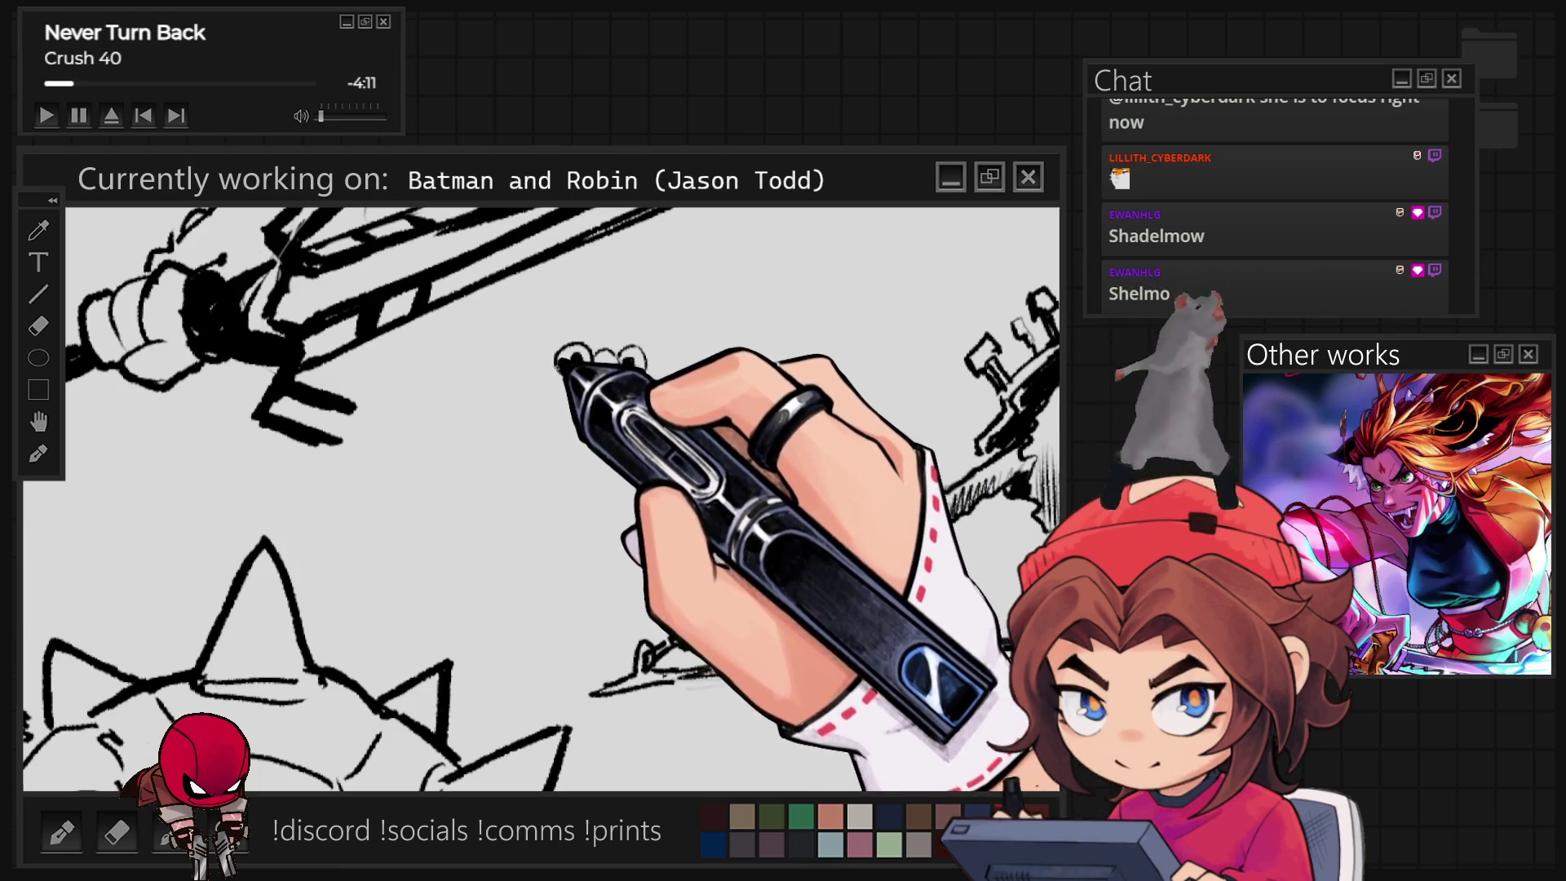
drag(561, 367, 584, 438)
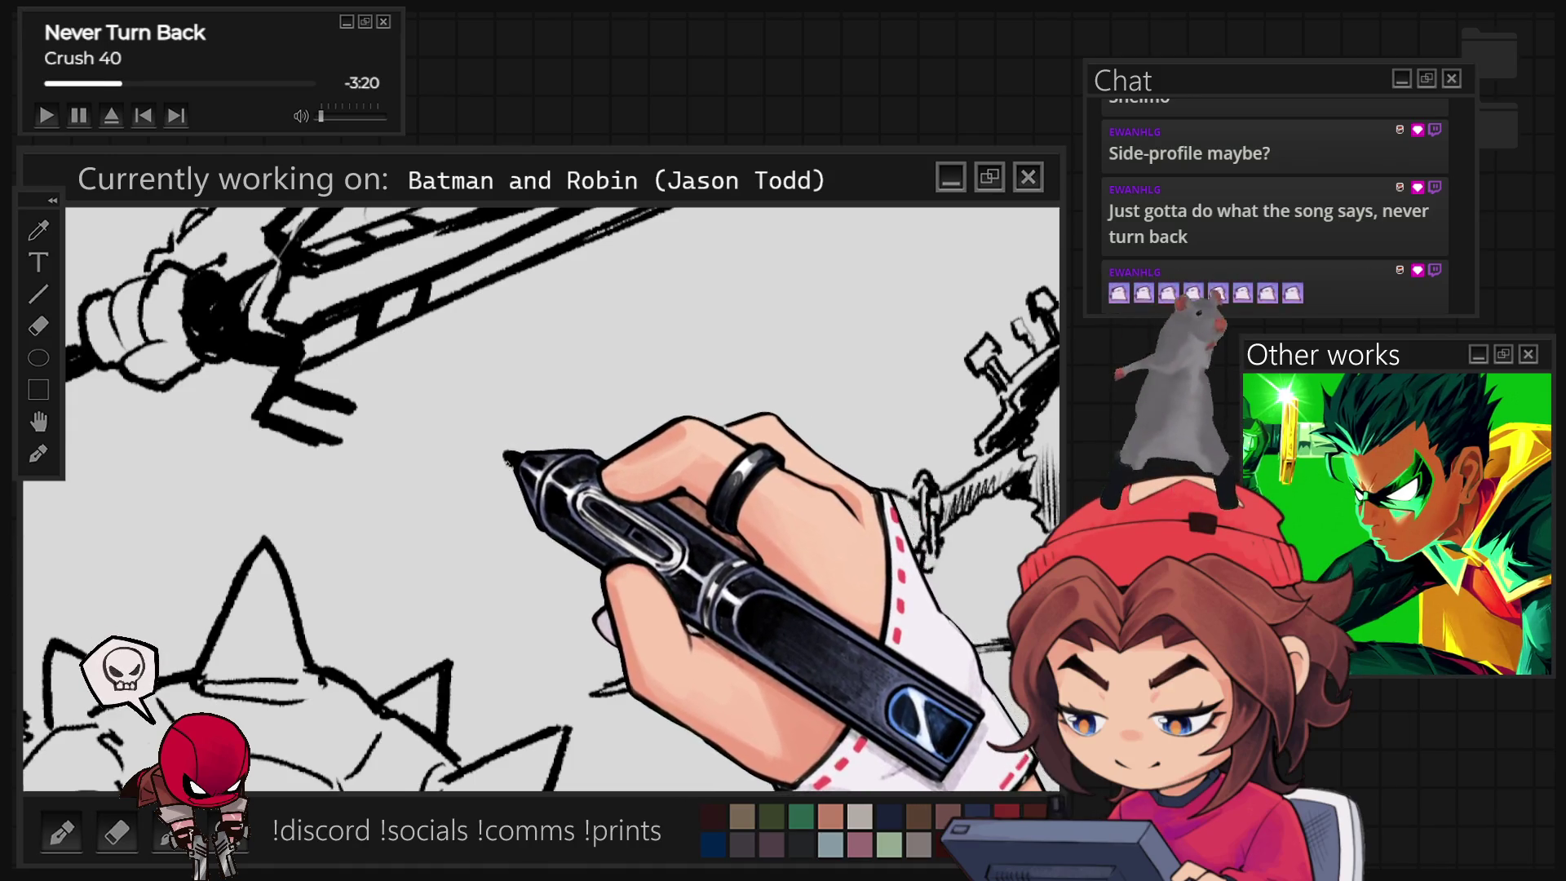
Add two short strokes forming an oval nose under the doodled eyes
drag(507, 458, 555, 448)
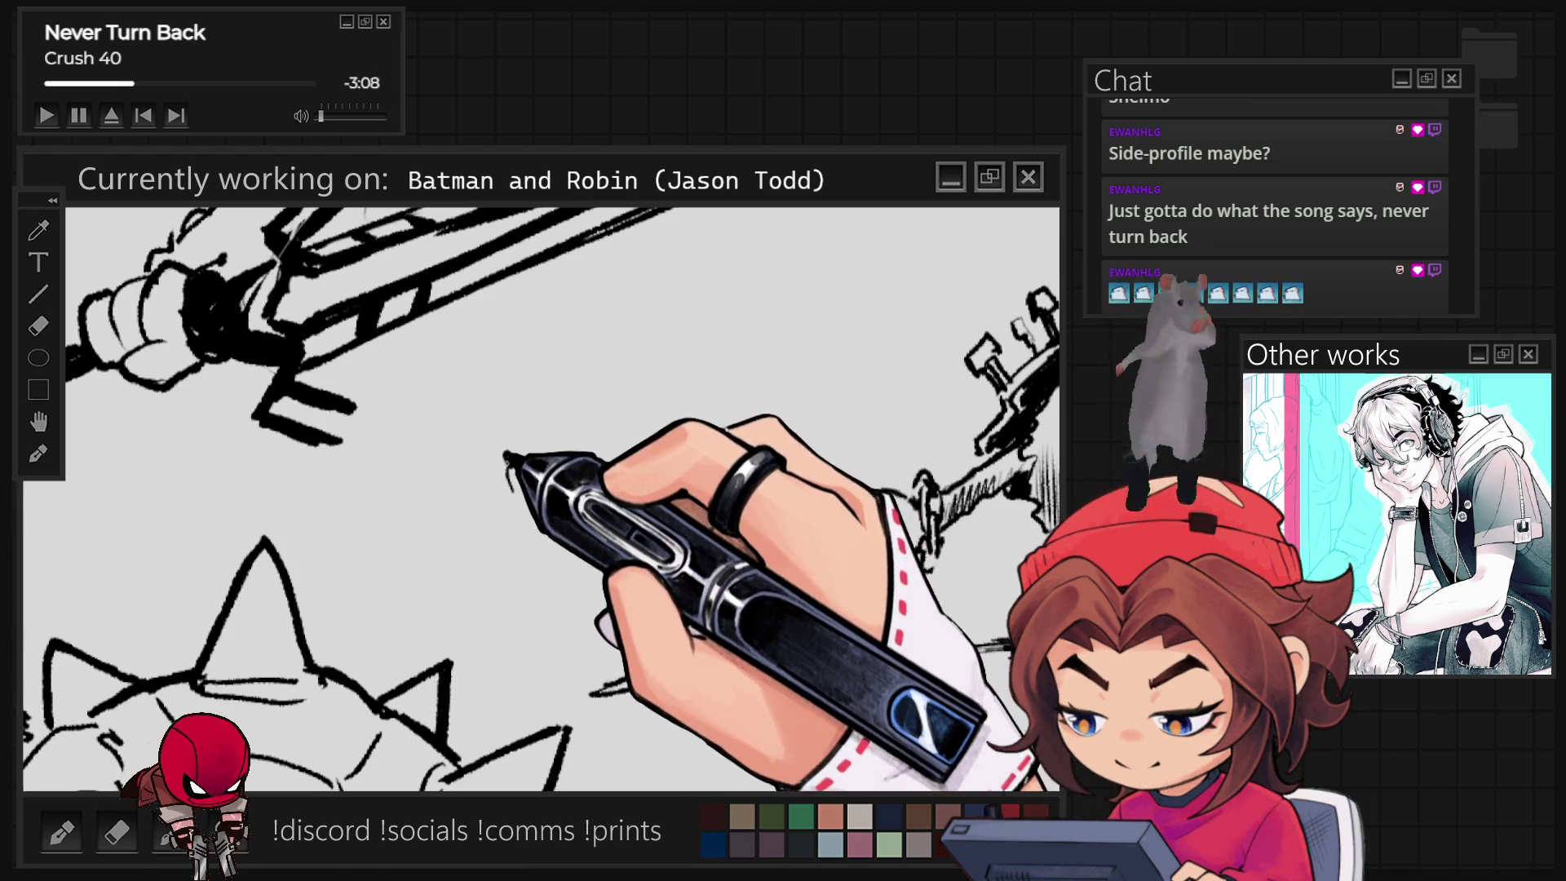
mouse_move(522, 462)
mouse_down()
mouse_move(547, 457)
mouse_move(543, 500)
mouse_move(583, 452)
mouse_move(566, 454)
mouse_move(552, 427)
mouse_move(542, 454)
mouse_up()
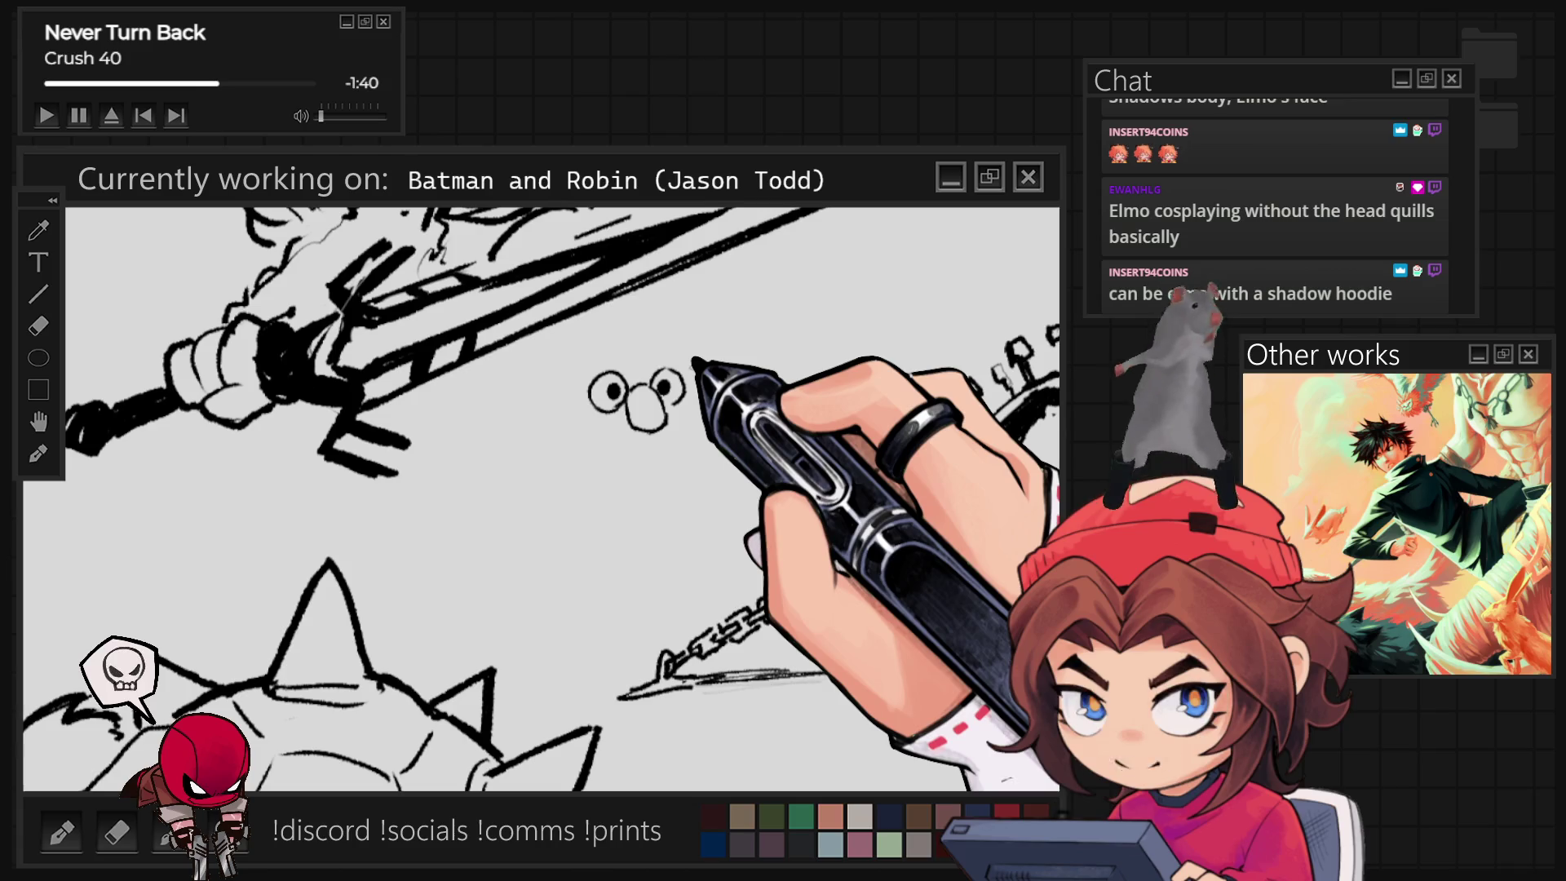
Draw a shaggy head outline around the doodle's eyes and nose, with hatching by the mouth
drag(665, 373, 534, 512)
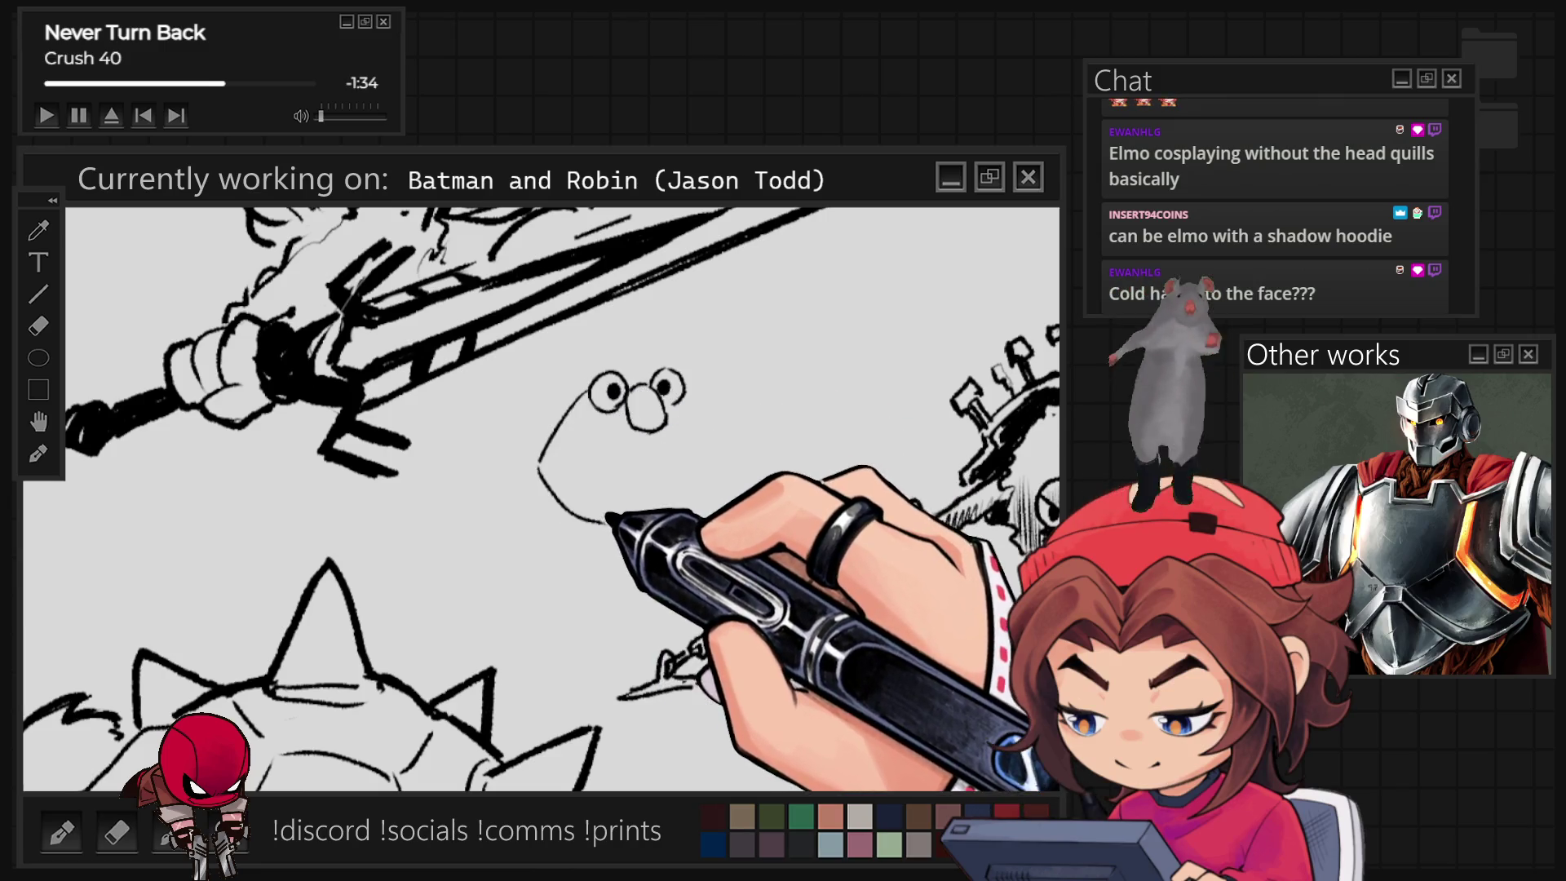
key(ctrl+z)
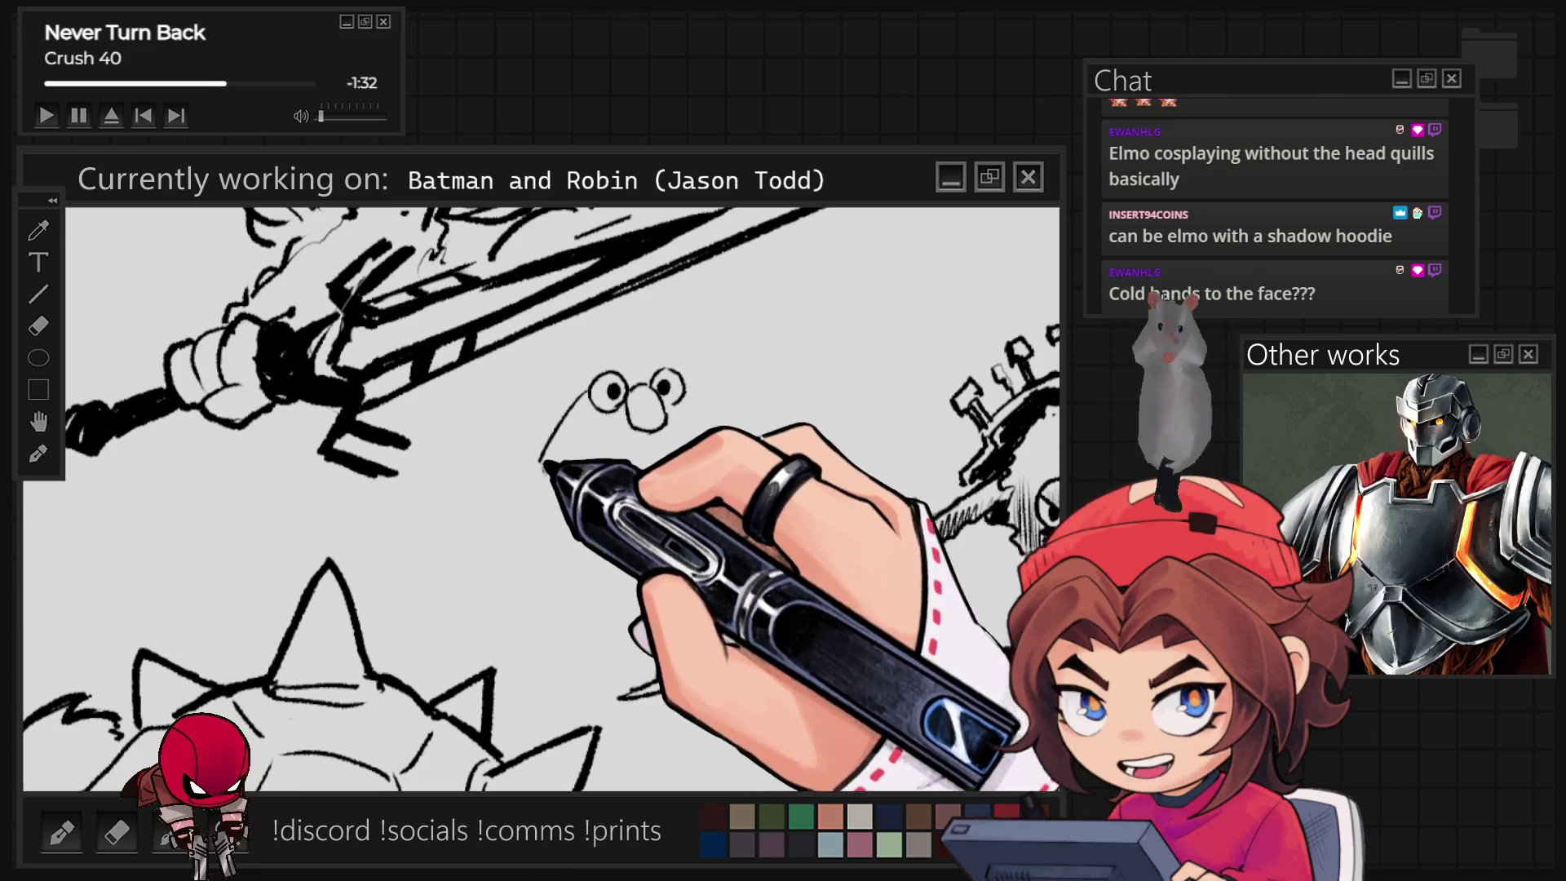
drag(544, 463, 576, 486)
drag(617, 327, 682, 343)
mouse_move(563, 335)
mouse_down()
mouse_move(665, 330)
mouse_move(525, 412)
mouse_move(514, 444)
mouse_move(510, 402)
mouse_move(559, 392)
mouse_move(612, 349)
mouse_move(577, 349)
mouse_move(489, 403)
mouse_move(500, 490)
mouse_up()
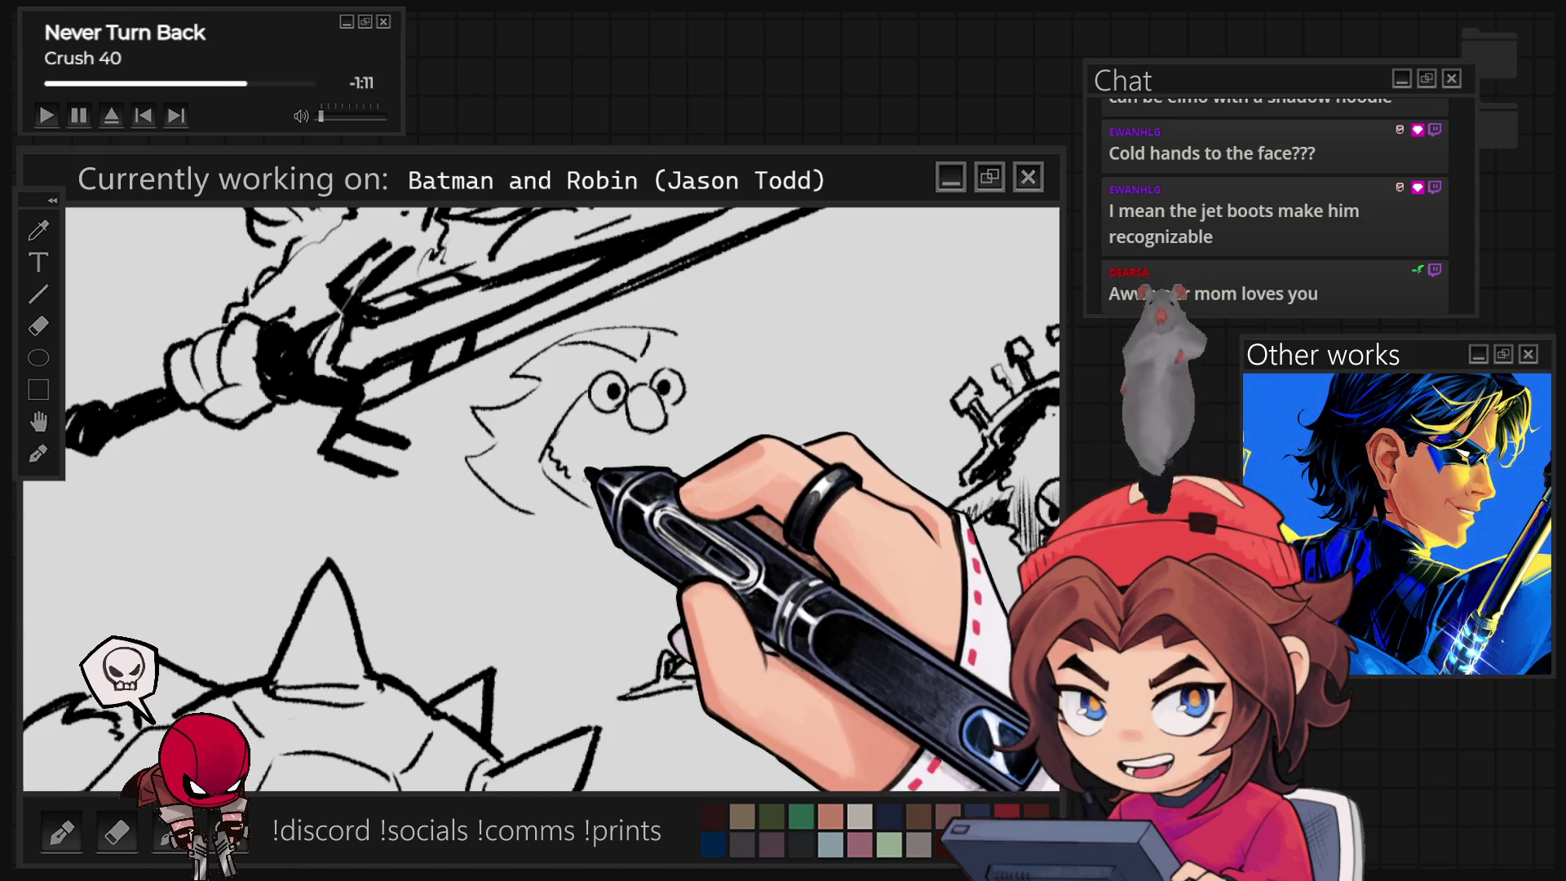
drag(553, 464, 583, 471)
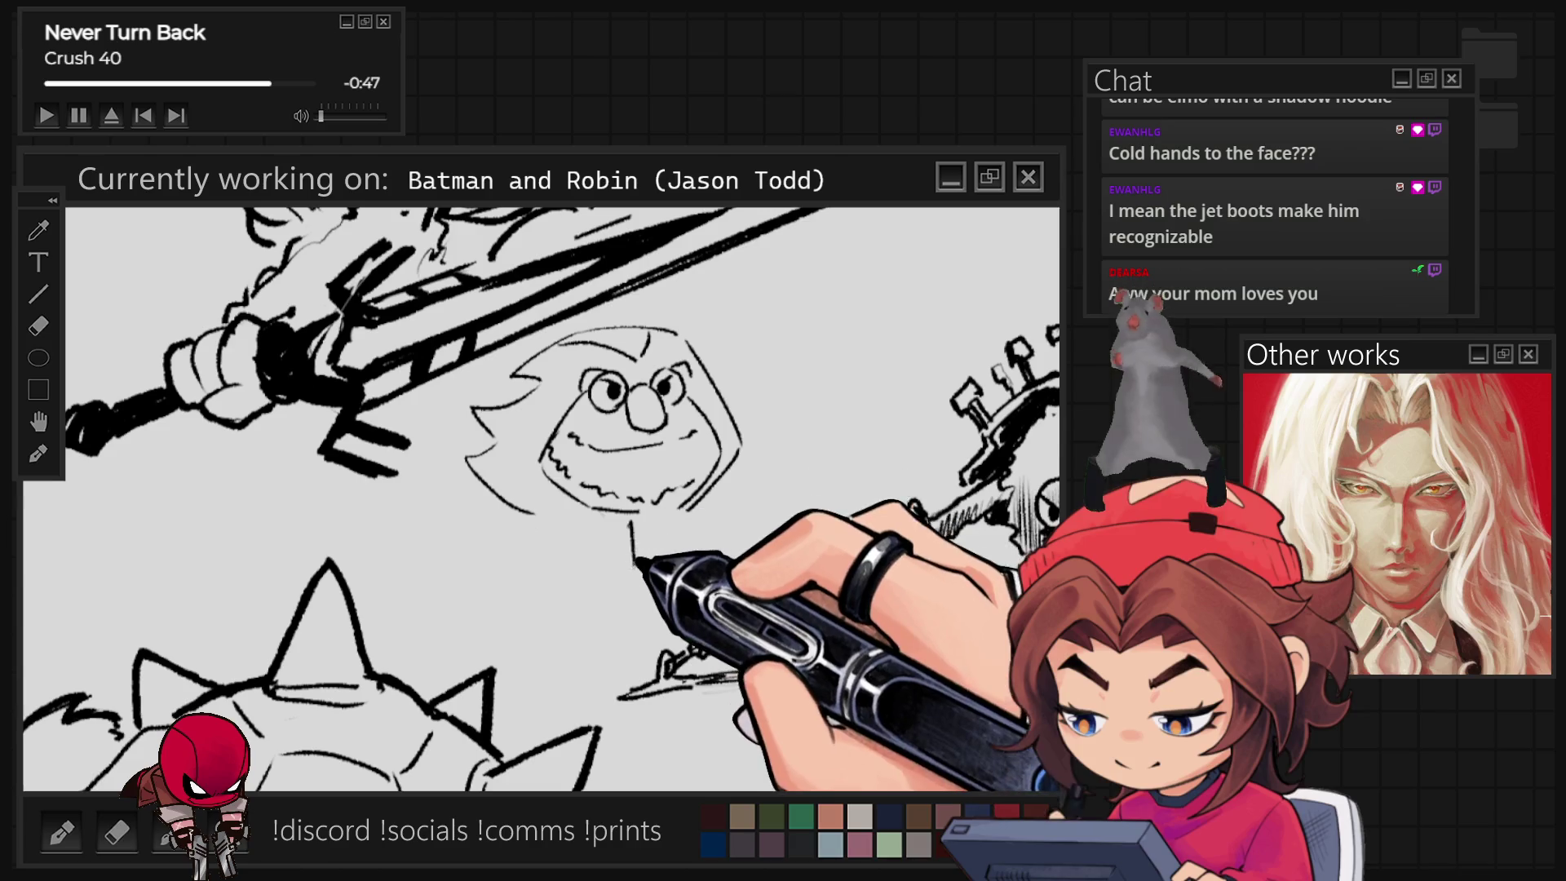
Draw a curved body line below the head and hatch the hood's left side
mouse_move(561, 516)
mouse_down()
mouse_move(500, 640)
mouse_move(586, 697)
mouse_up()
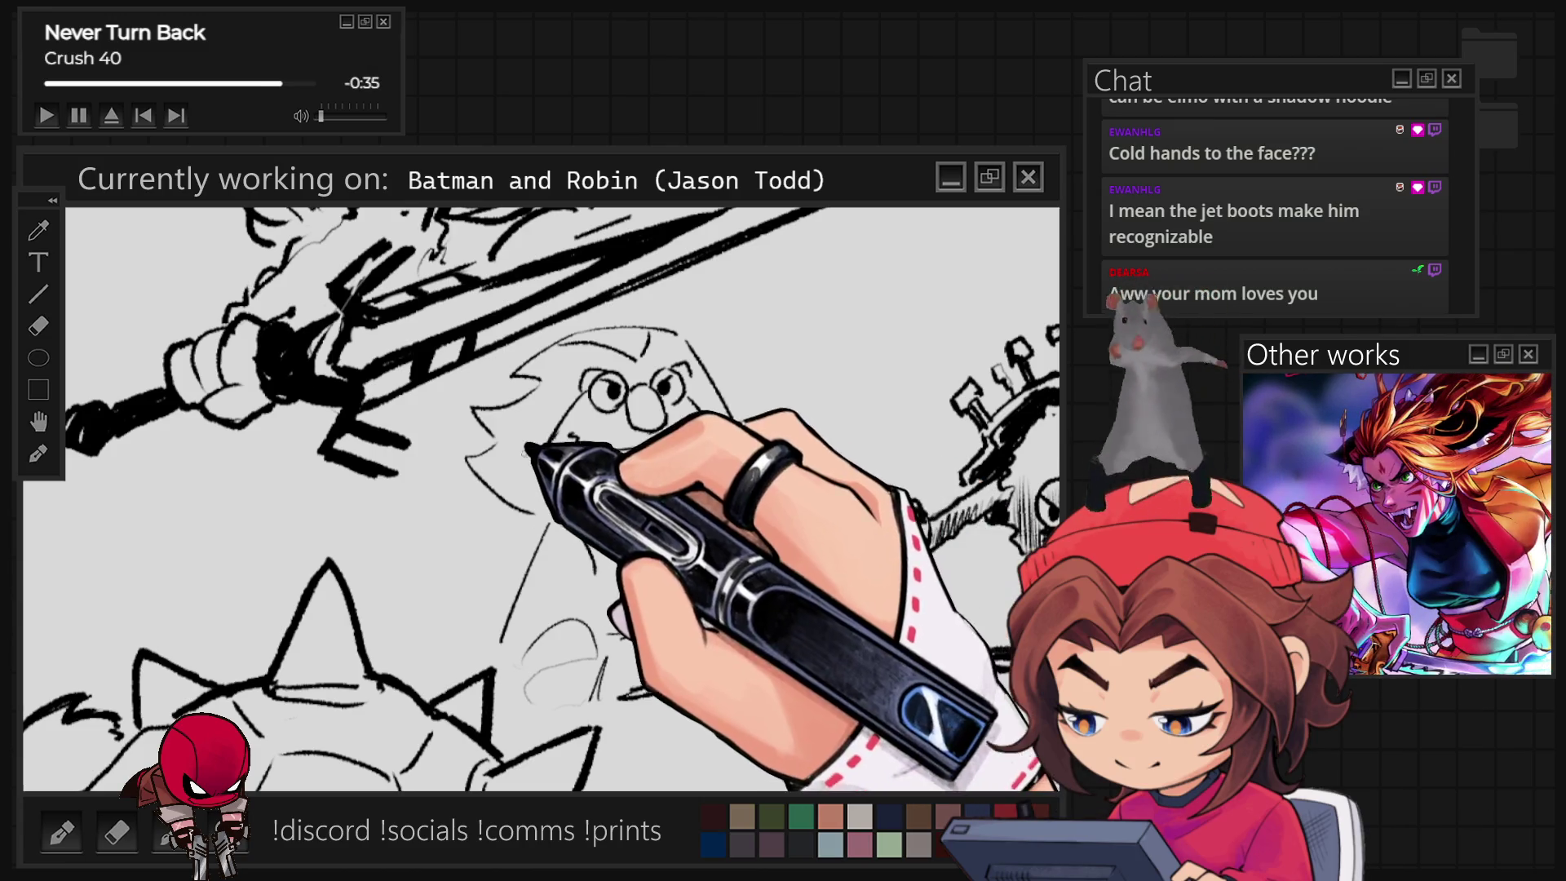
mouse_move(496, 406)
mouse_down()
mouse_move(500, 426)
mouse_move(548, 426)
mouse_up()
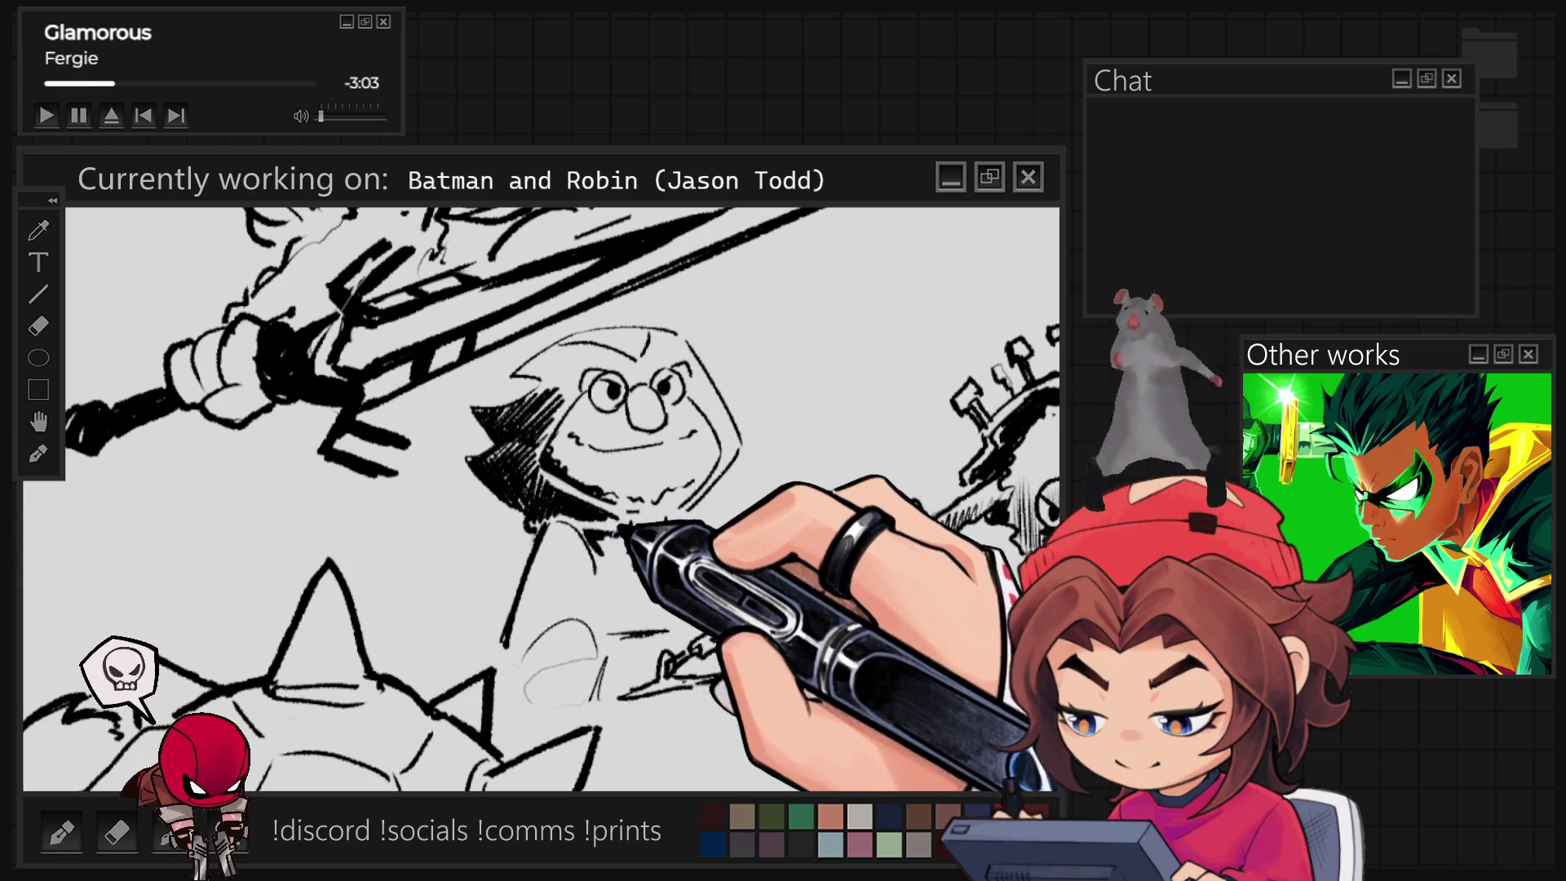
Hatch dark shading over the figure's torso and across the hood
mouse_move(557, 557)
mouse_down()
mouse_move(510, 638)
mouse_move(526, 643)
mouse_up()
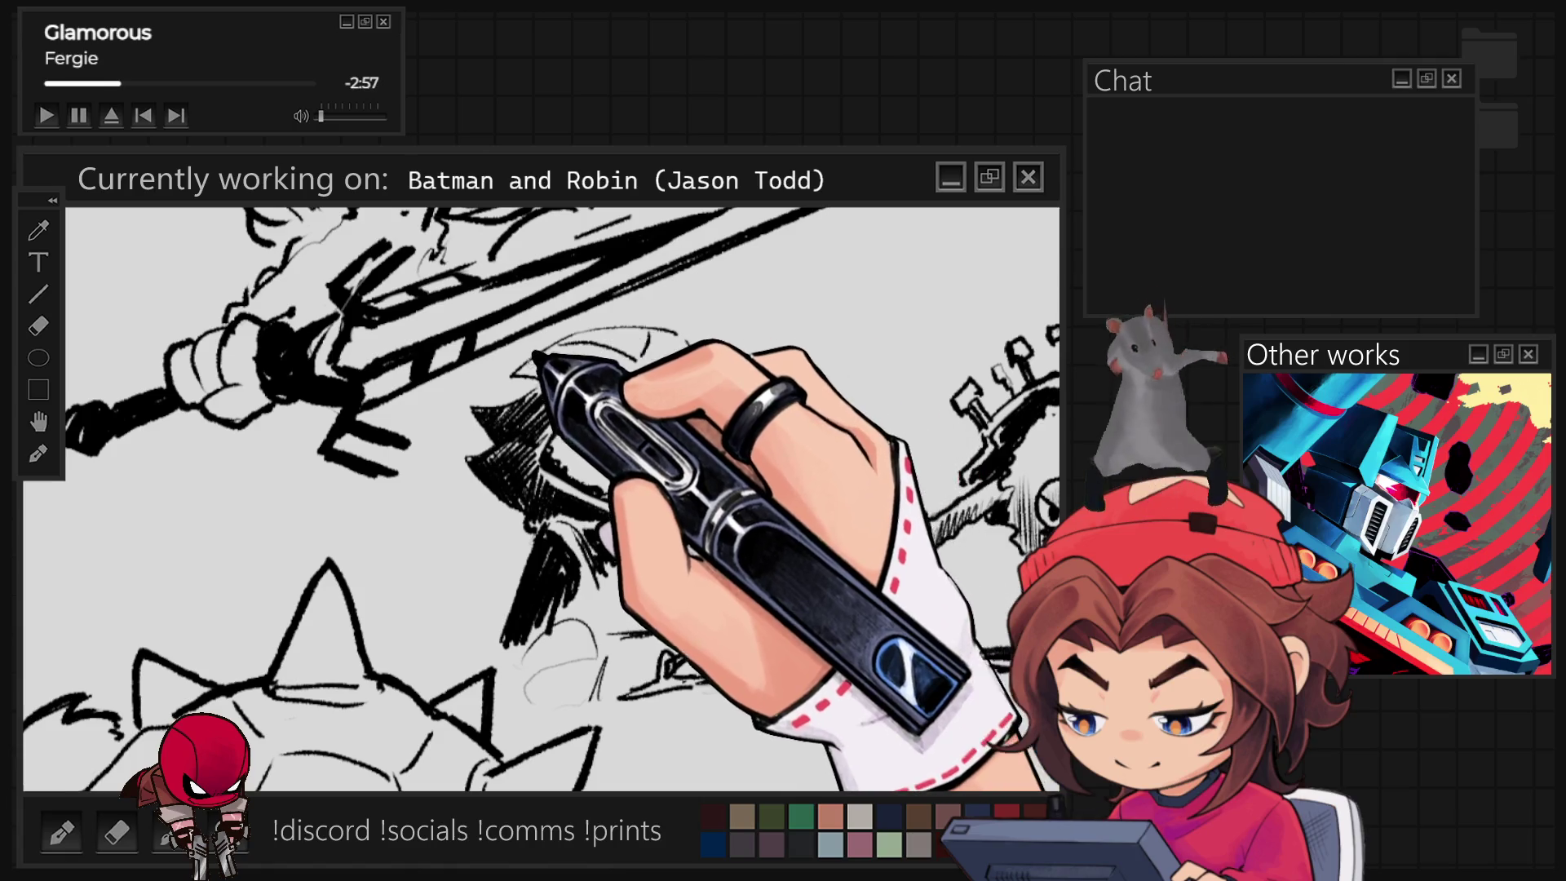
mouse_move(561, 343)
mouse_down()
mouse_move(526, 351)
mouse_move(567, 356)
mouse_move(581, 392)
mouse_up()
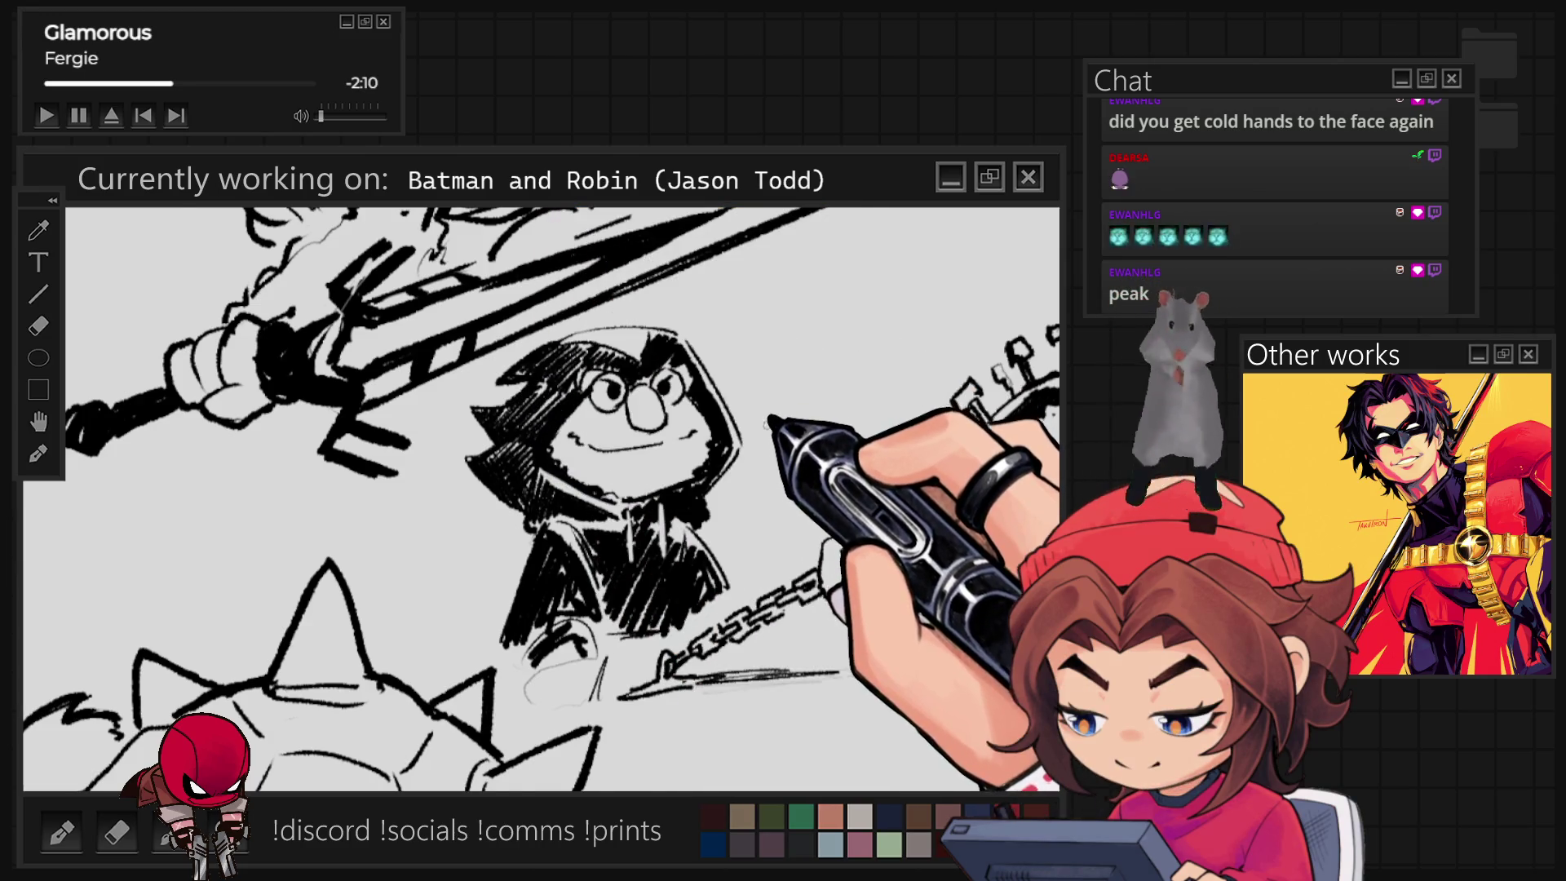
Fit the whole tilted Batman and Robin painting into the window
scroll(769, 423, down, 2)
scroll(767, 440, up, 1)
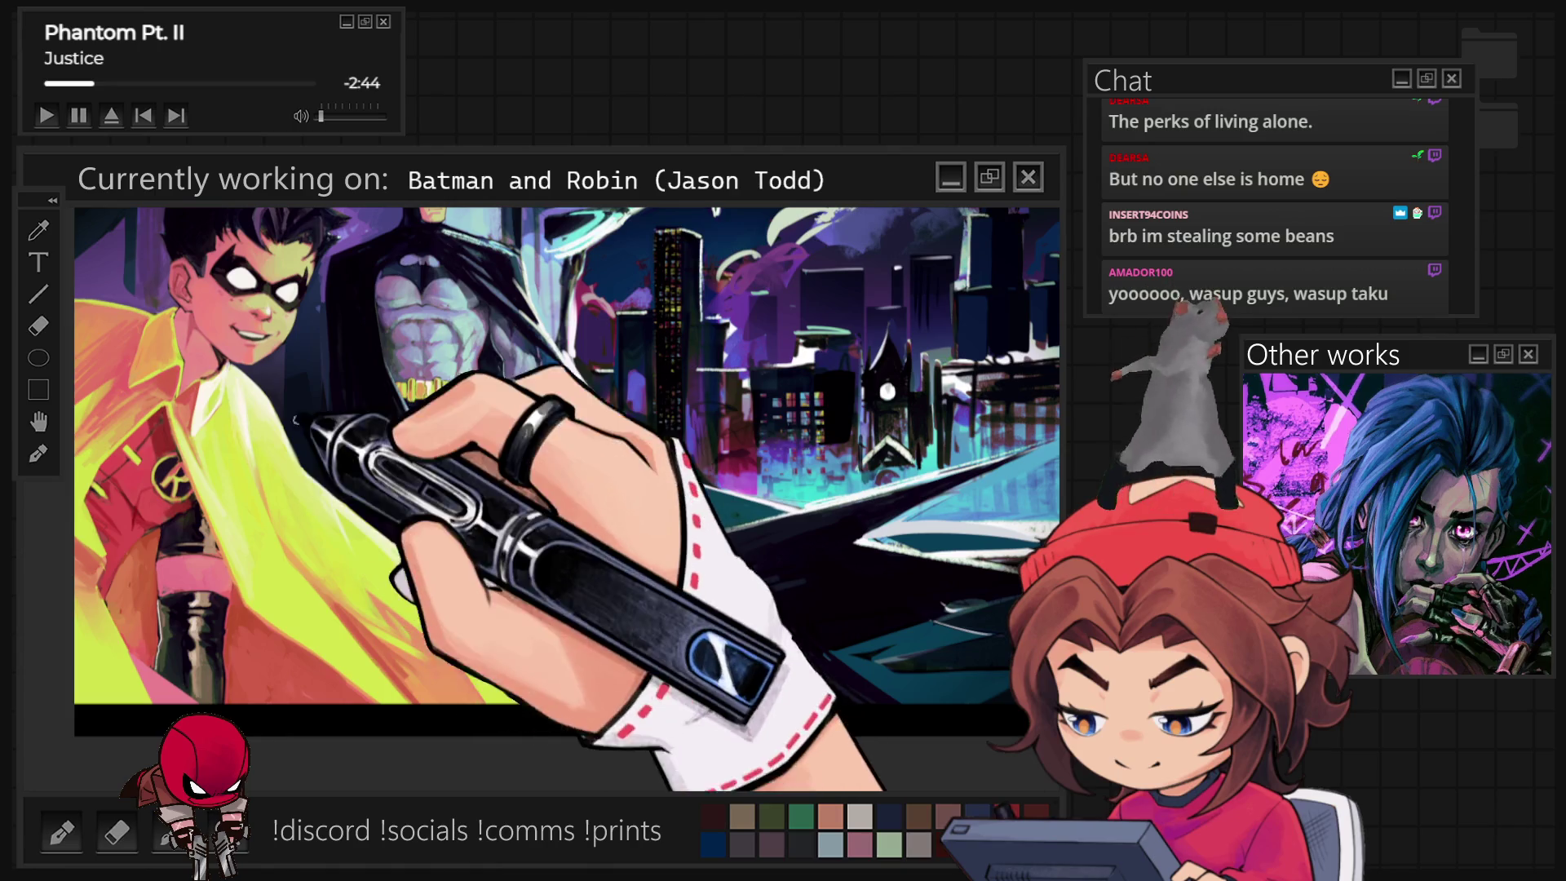
scroll(679, 610, down, 5)
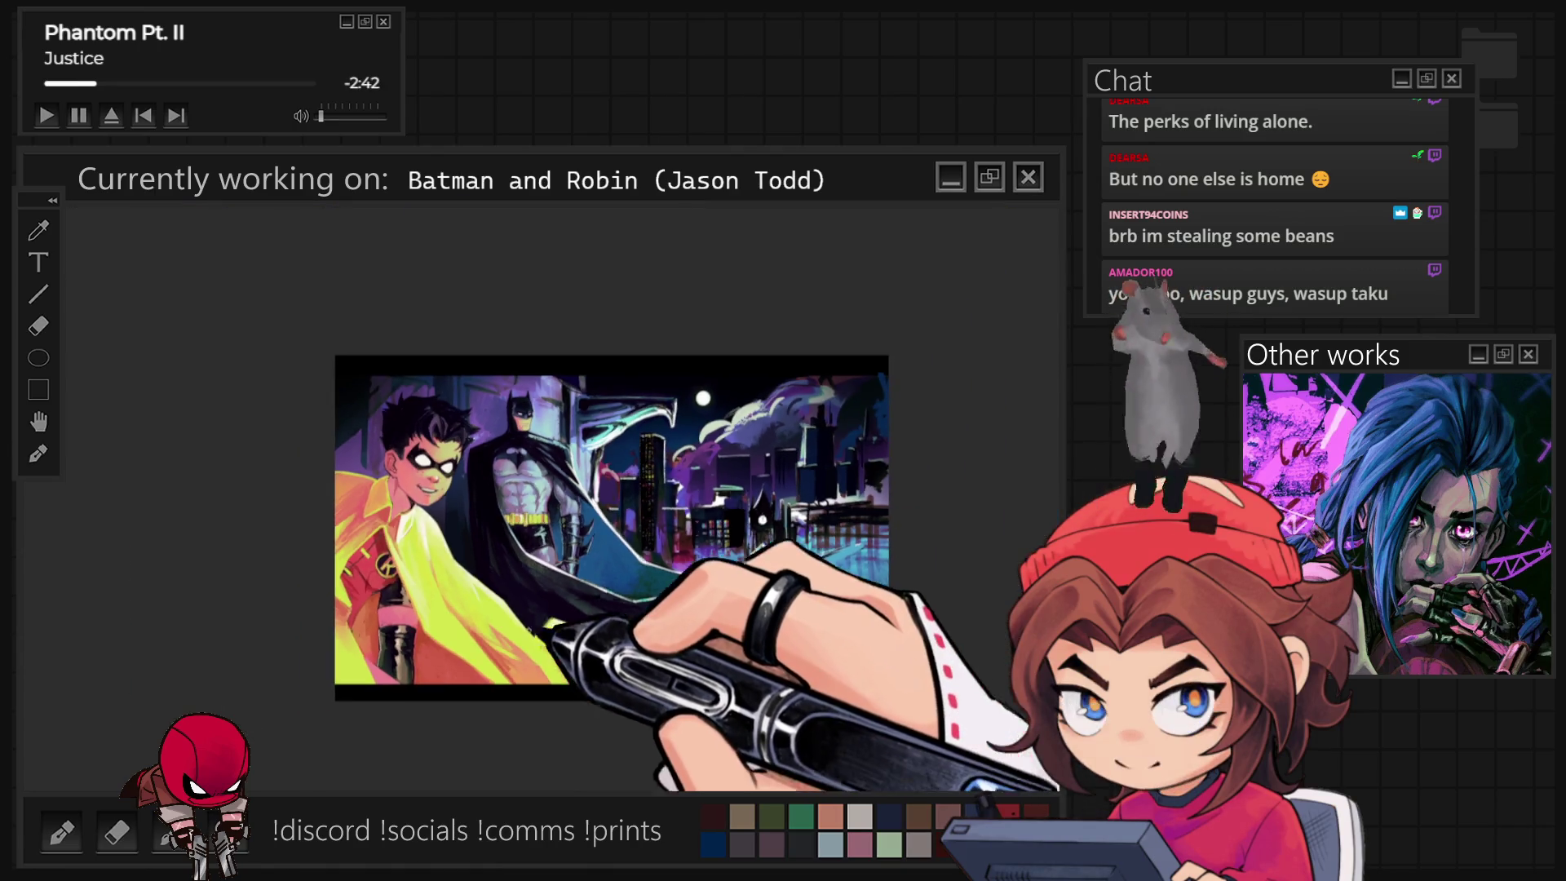
scroll(463, 544, up, 3)
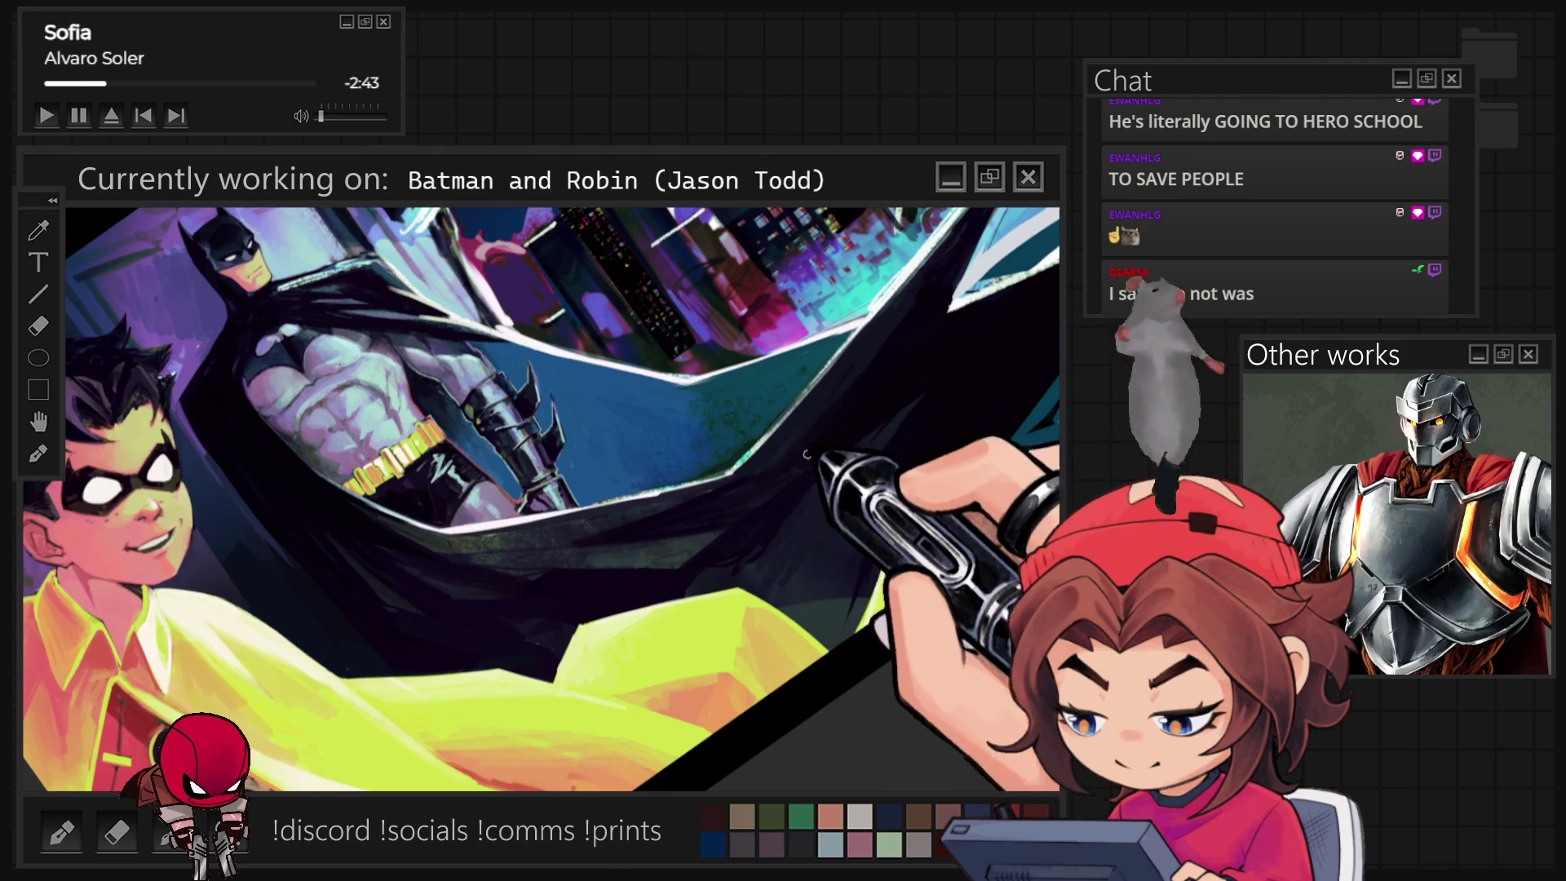
key(ctrl+0)
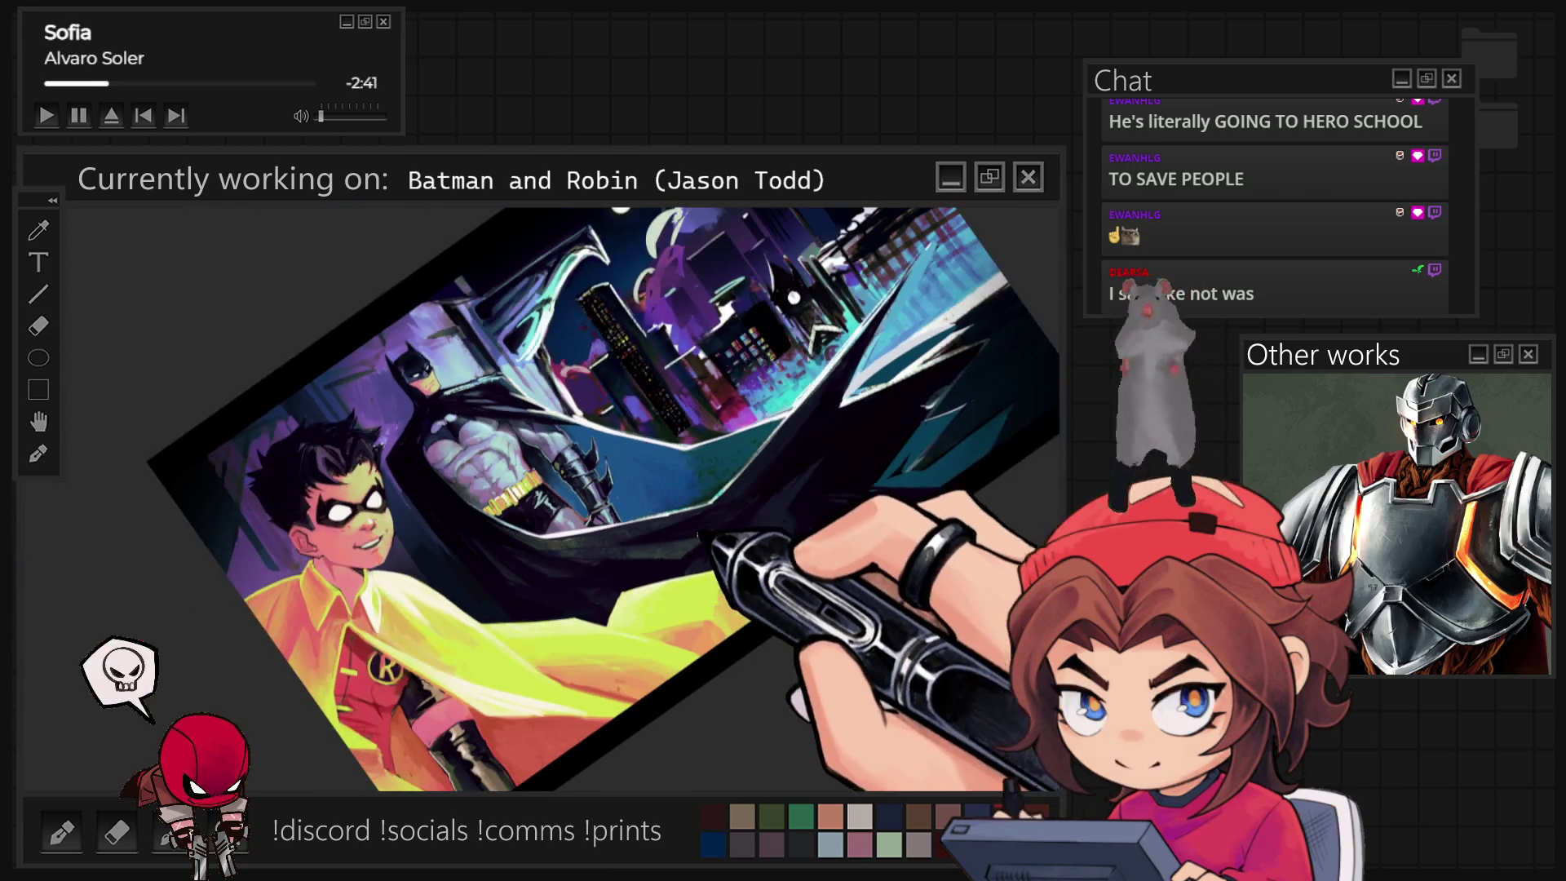
Reset the canvas rotation to upright and zoom in on Robin and Batman
key(5)
key(ctrl+minus)
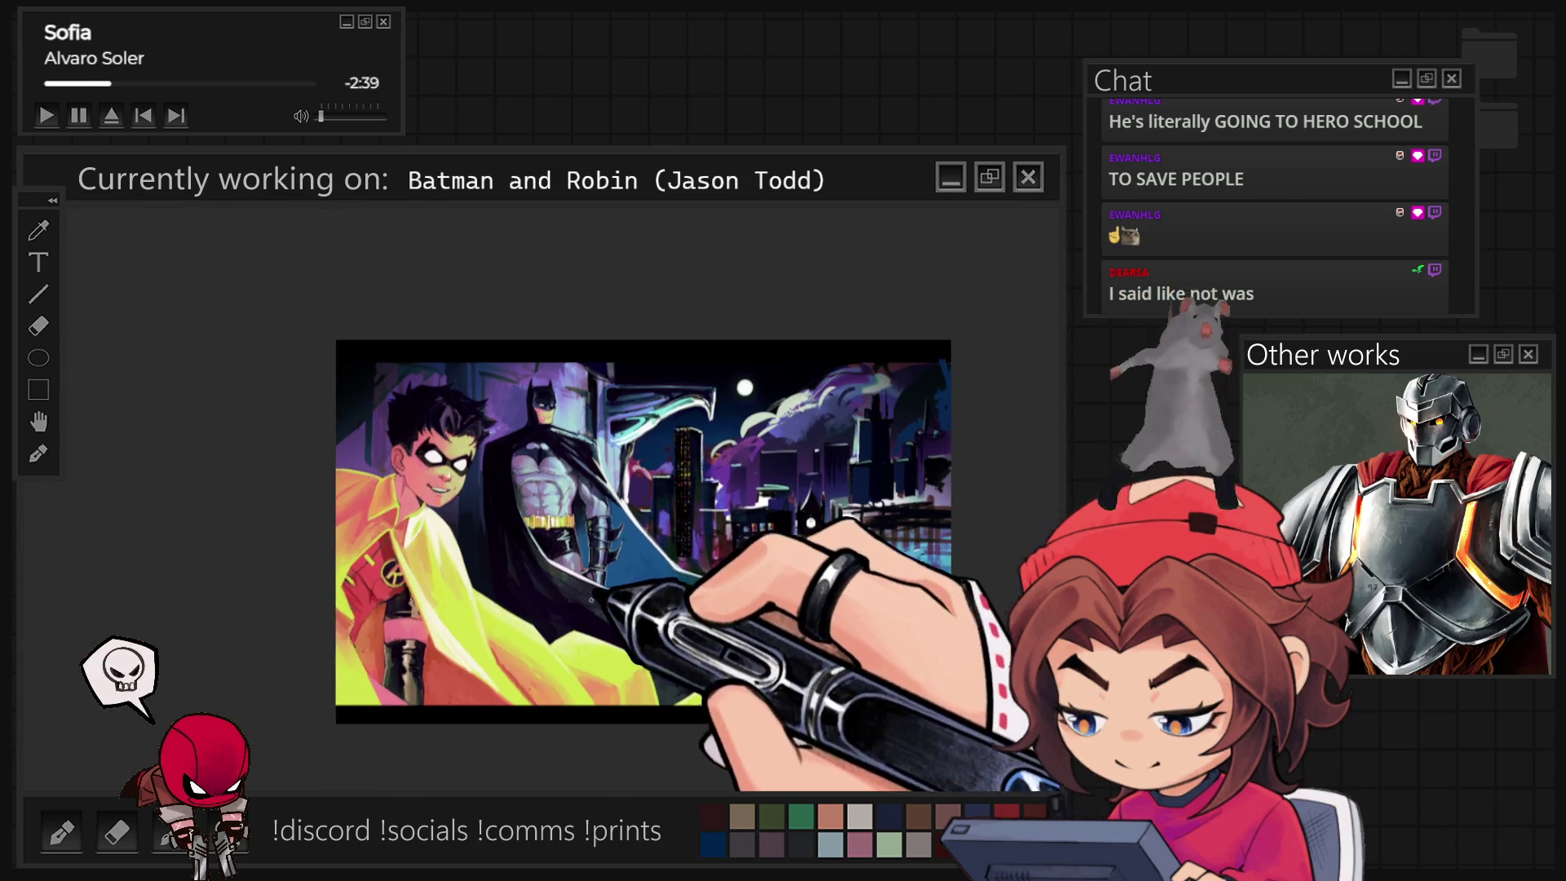
key(ctrl+plus)
key(ctrl+plus)
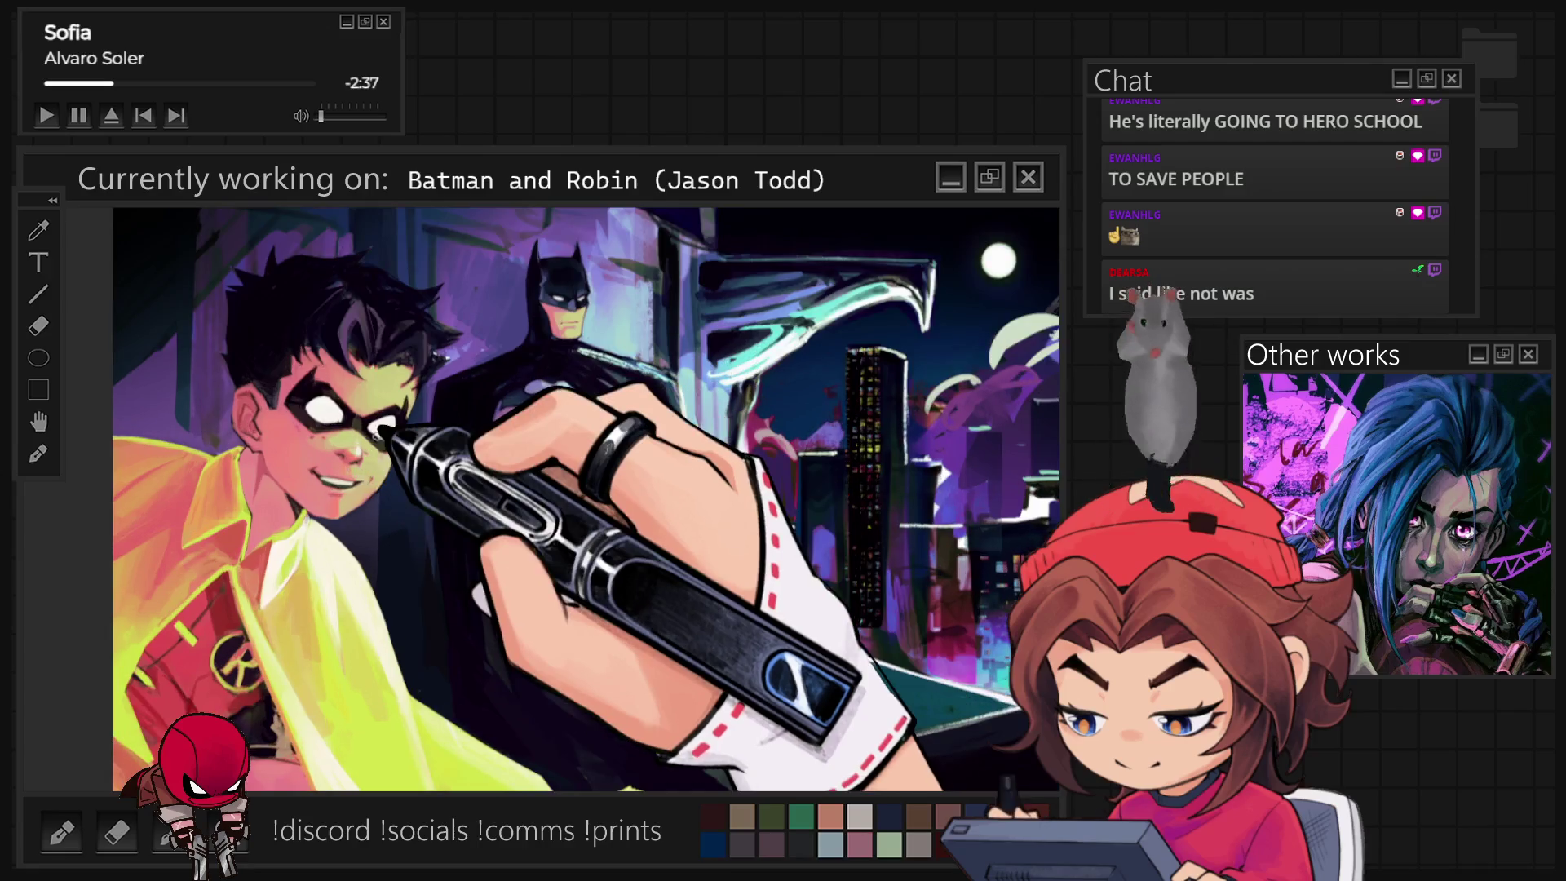